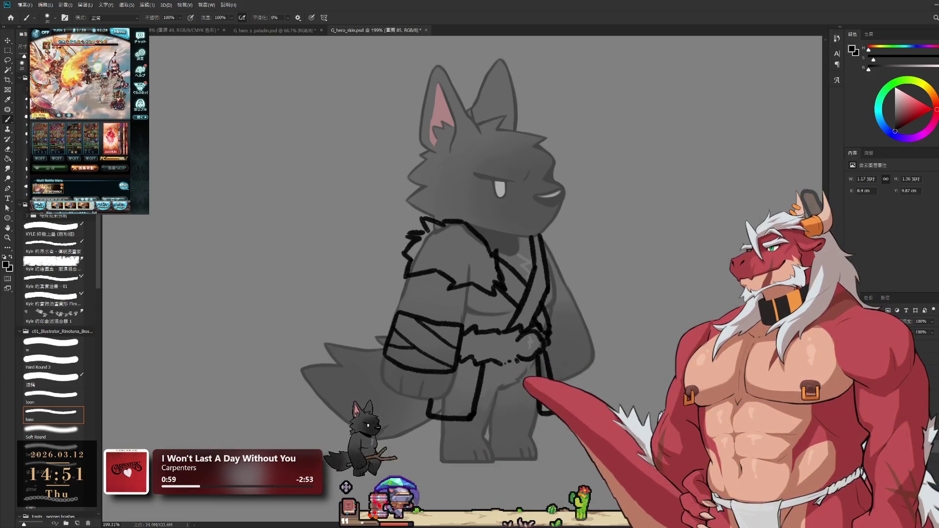
- Extend the robe strap downward into a hanging sash end
drag(548, 330, 542, 413)
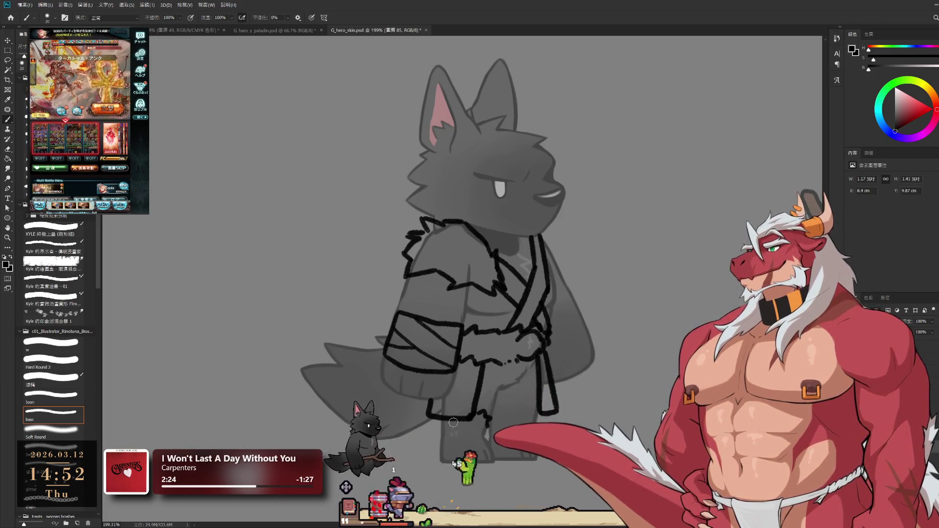
- Ink the trouser-leg bottoms, weight the foot's underside and add jagged fur along the hems
mouse_move(487, 421)
mouse_down()
mouse_move(450, 431)
mouse_move(488, 428)
mouse_move(450, 459)
mouse_up()
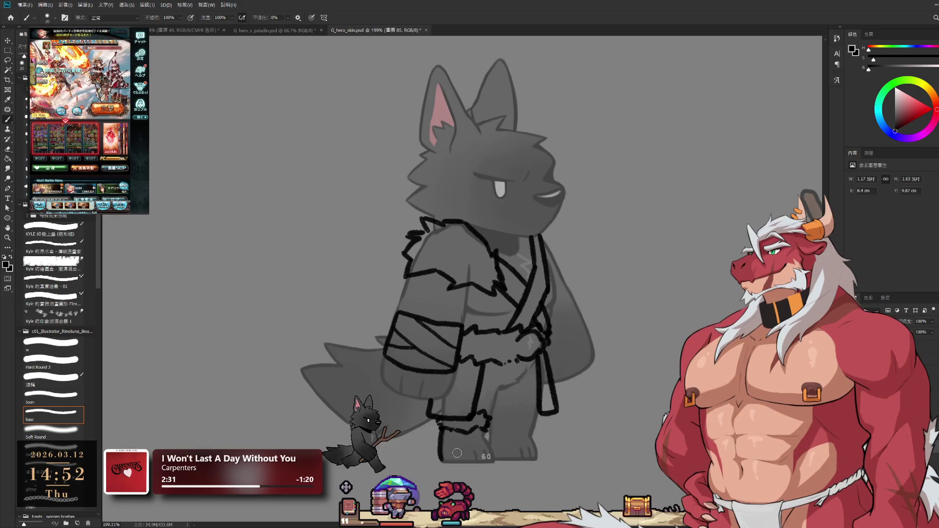
drag(481, 427, 491, 460)
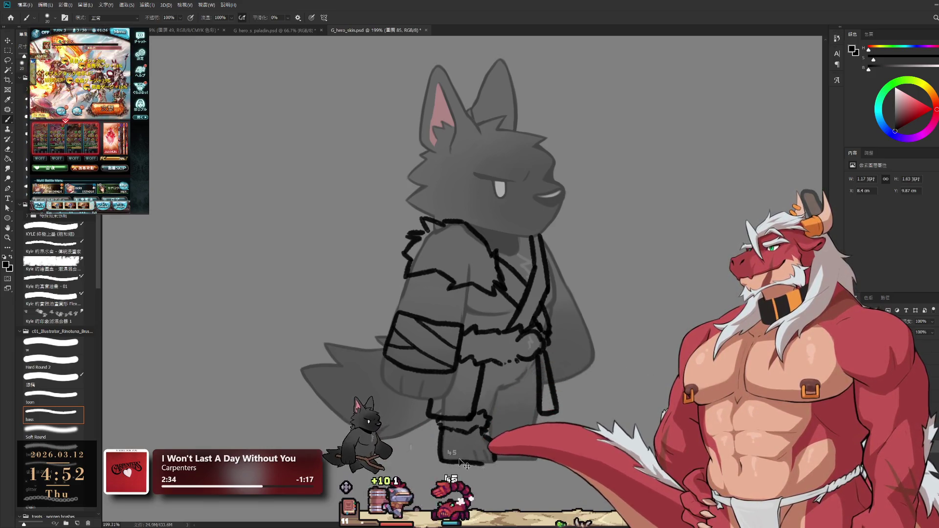
drag(456, 457, 503, 456)
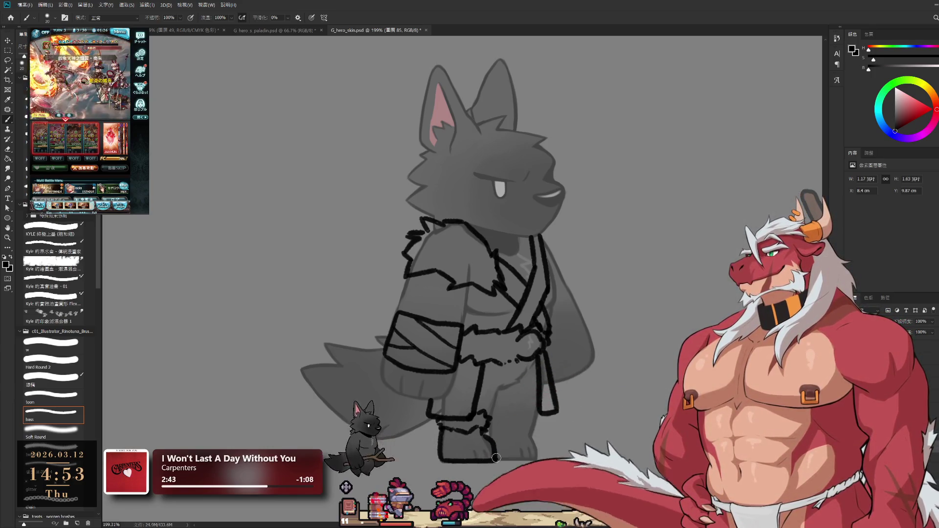
drag(503, 418, 517, 414)
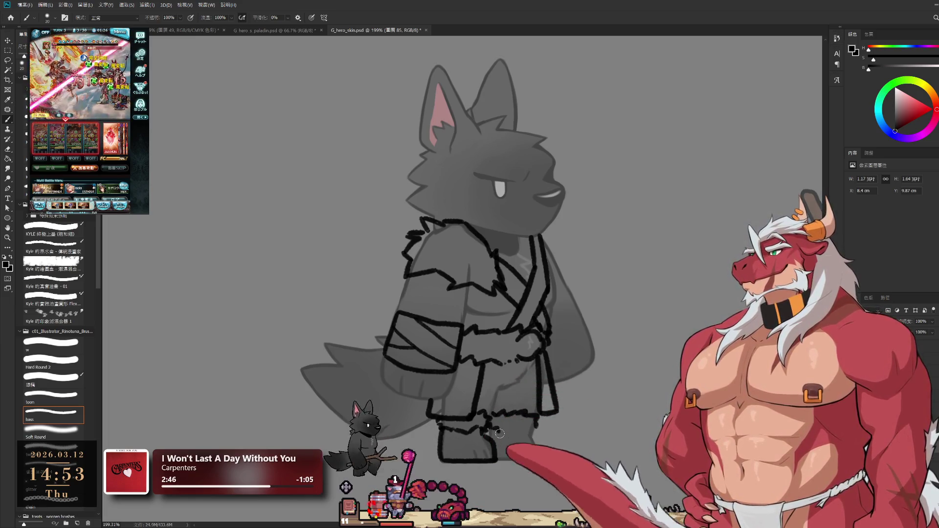
drag(514, 426, 530, 430)
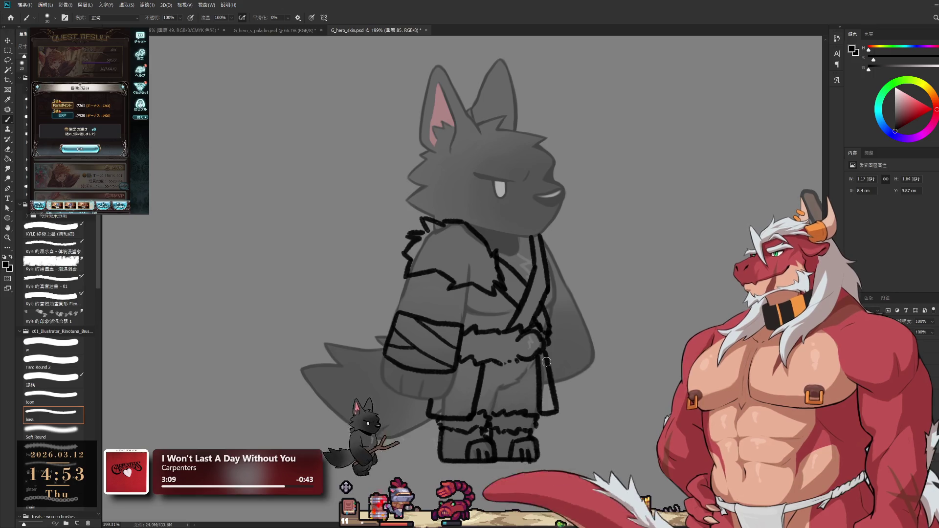
- Dismiss the game's reward and mission-complete notices and confirm the next quest
click(80, 149)
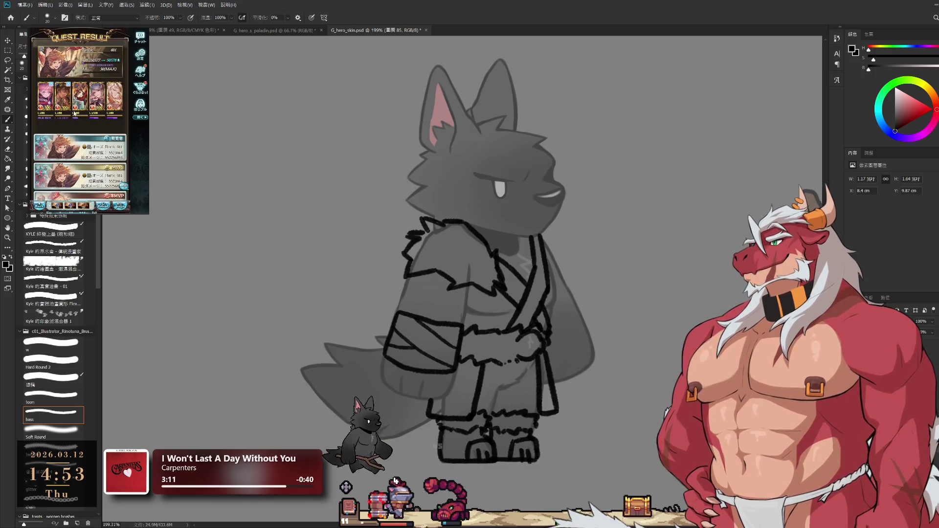
click(80, 156)
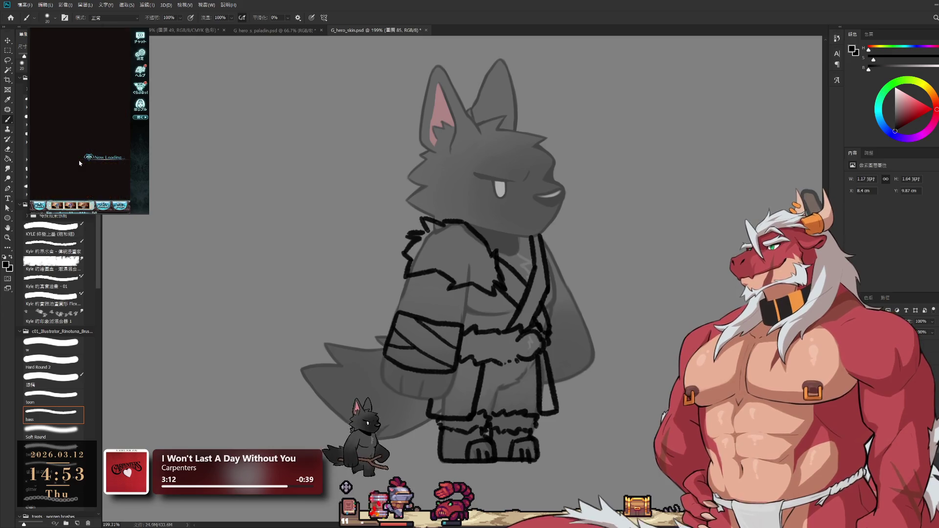
click(103, 174)
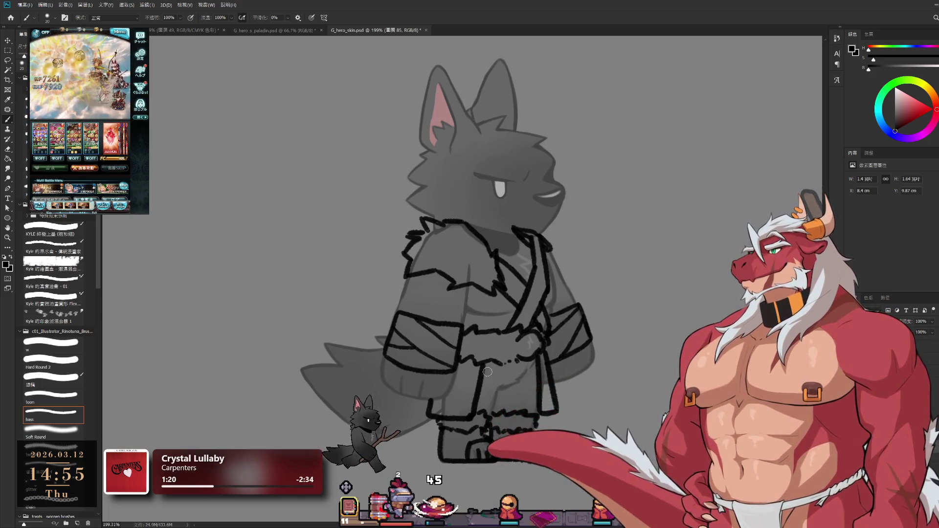
- Add a fur stroke between the wolf's legs and confirm the game's battle start
drag(481, 368, 495, 392)
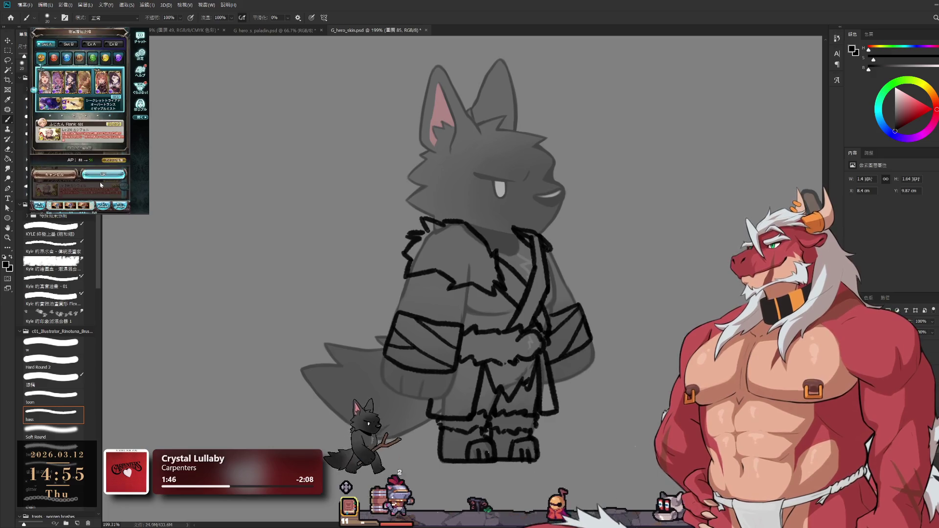
click(99, 171)
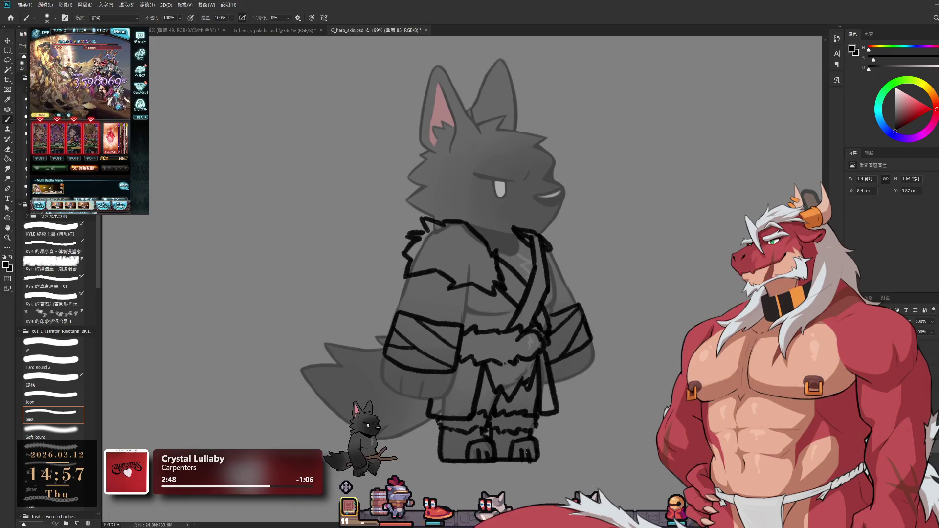
- Undo the stray eye stroke, sketch the mask's rounded eye socket and enlarge the brush
mouse_move(482, 131)
mouse_down()
mouse_move(495, 170)
mouse_move(481, 133)
mouse_move(479, 153)
mouse_up()
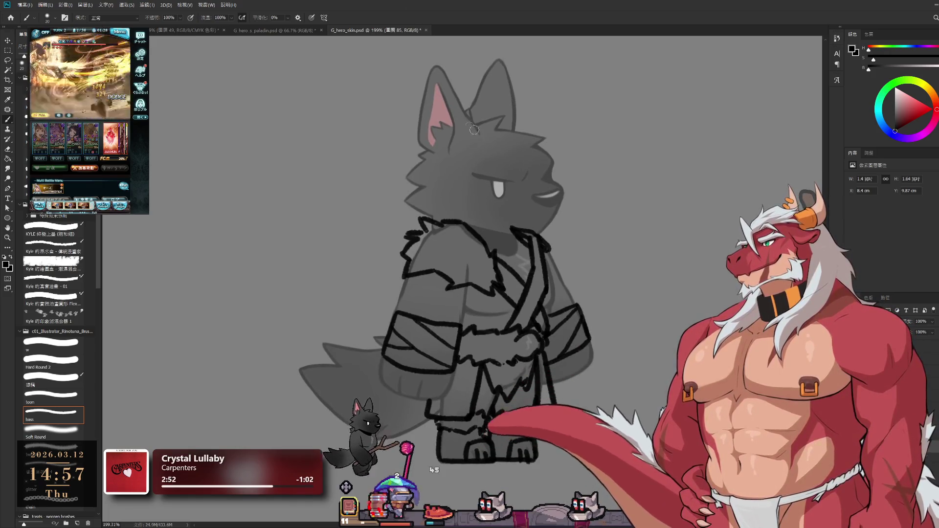
key(ctrl+z)
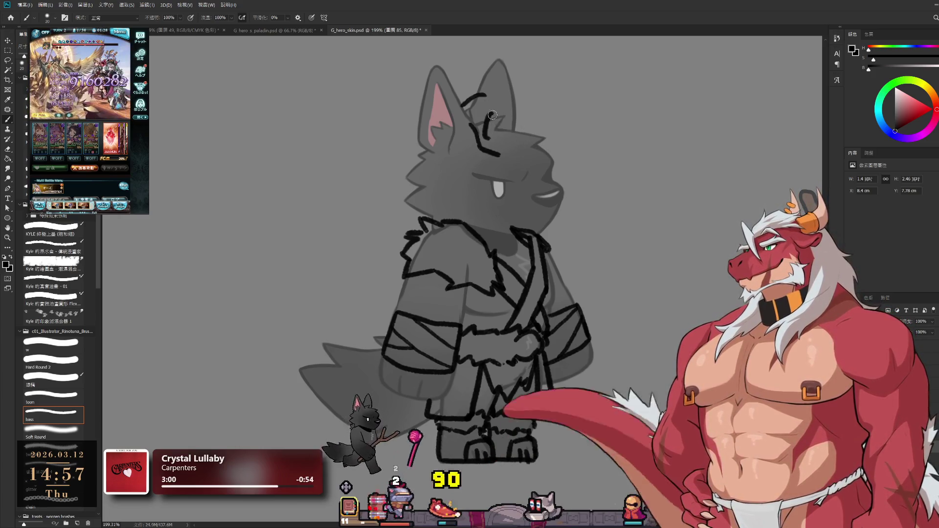
drag(495, 117, 520, 131)
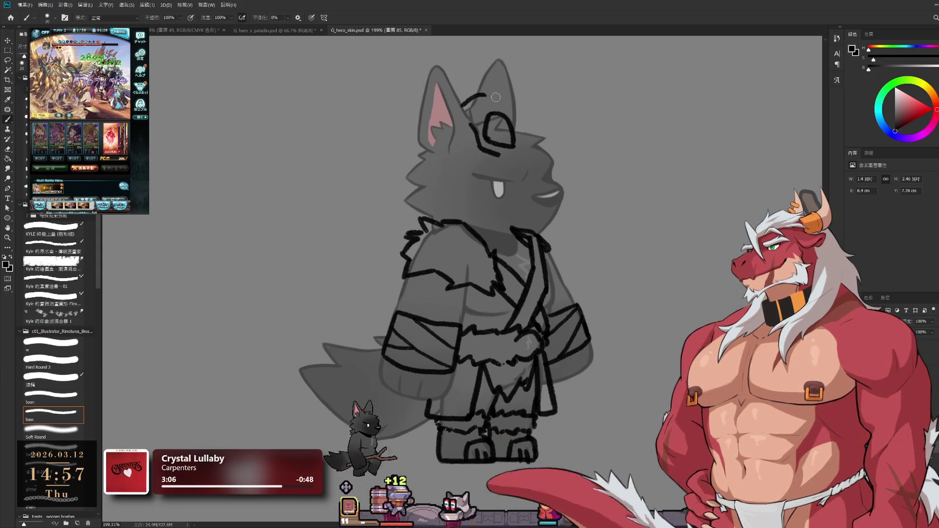
key(comma)
key(comma)
key(comma)
key(period)
key(period)
key(period)
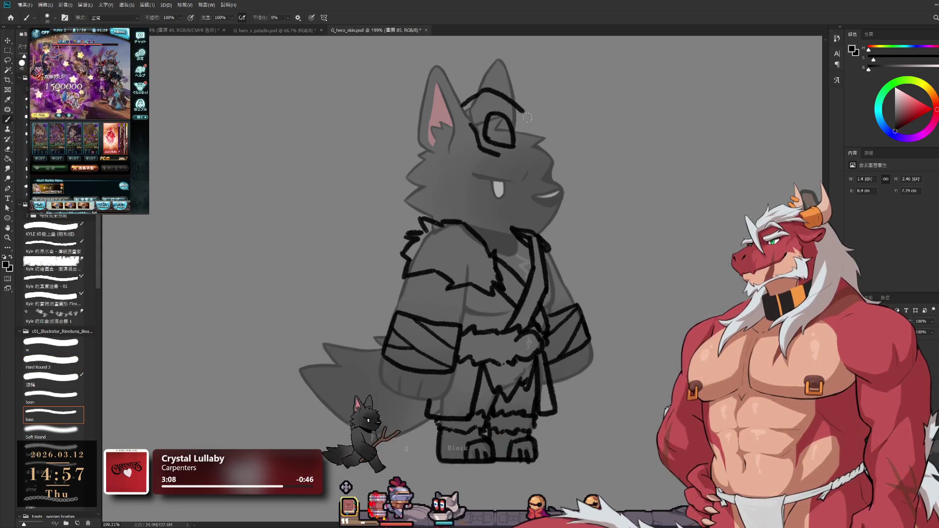
- Erase the stray ear-stroke end and redraw the mask's line inside the ear
key(e)
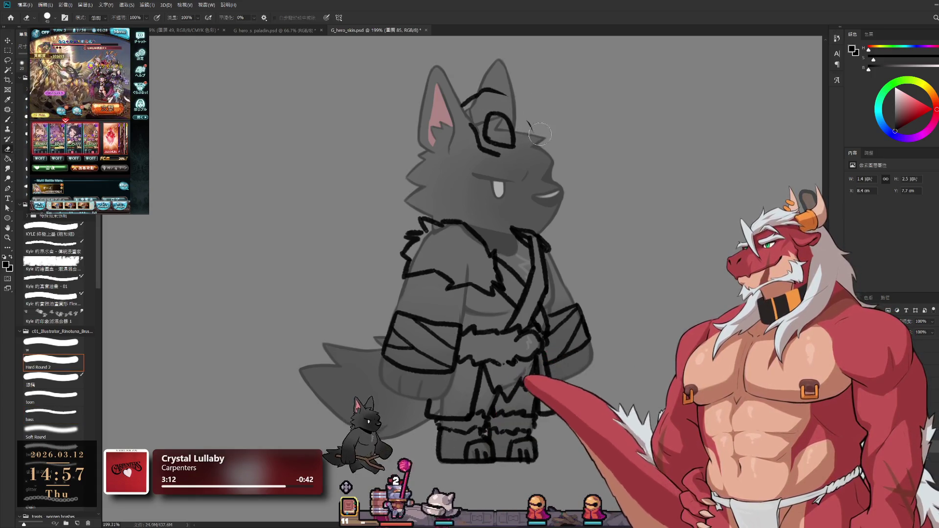
mouse_move(535, 131)
mouse_down()
mouse_move(519, 101)
mouse_move(542, 134)
mouse_up()
key(b)
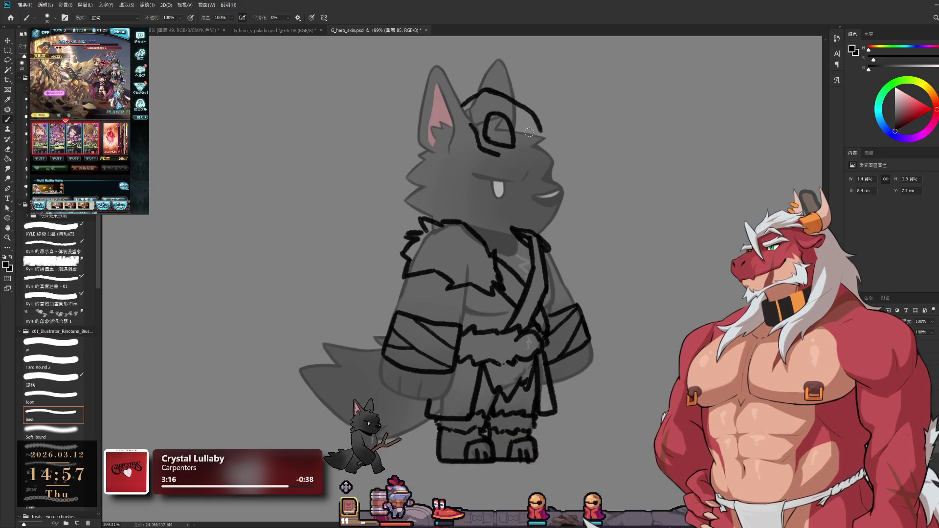
mouse_move(512, 102)
mouse_down()
mouse_move(534, 131)
mouse_move(560, 142)
mouse_move(571, 167)
mouse_up()
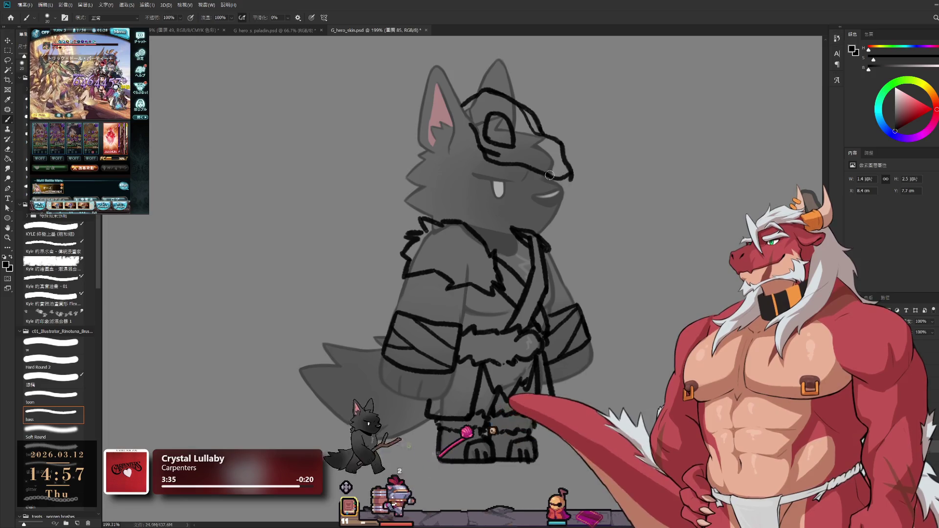
- Join the snout's lower line to the head outline and fill the eye socket solid black
drag(540, 172, 568, 169)
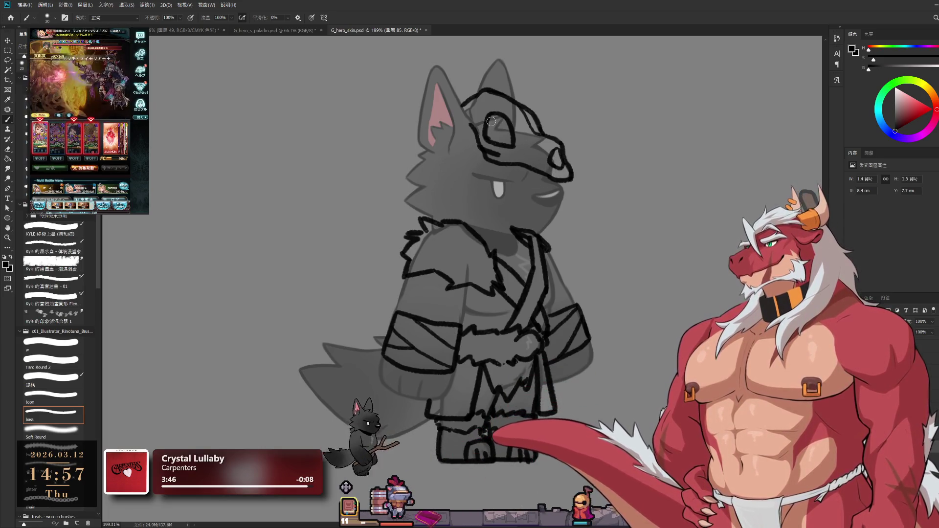
drag(494, 138, 497, 137)
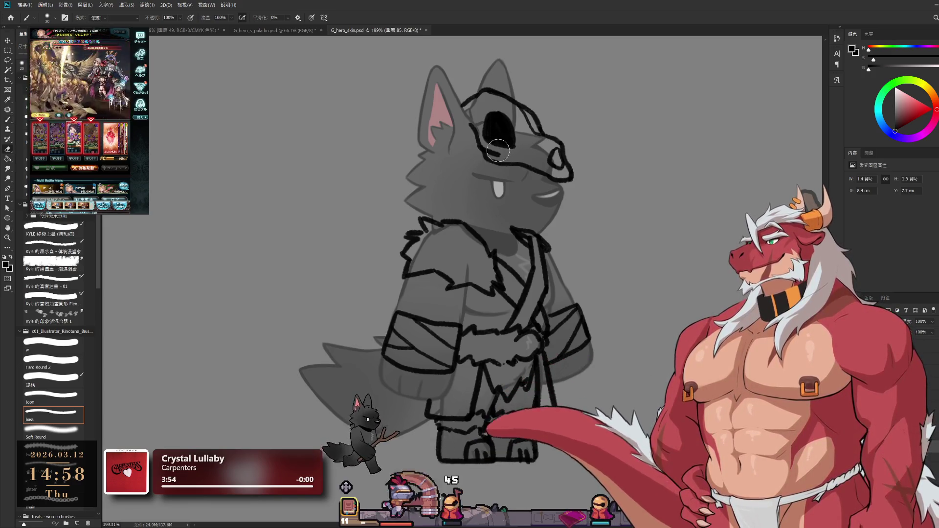
key(e)
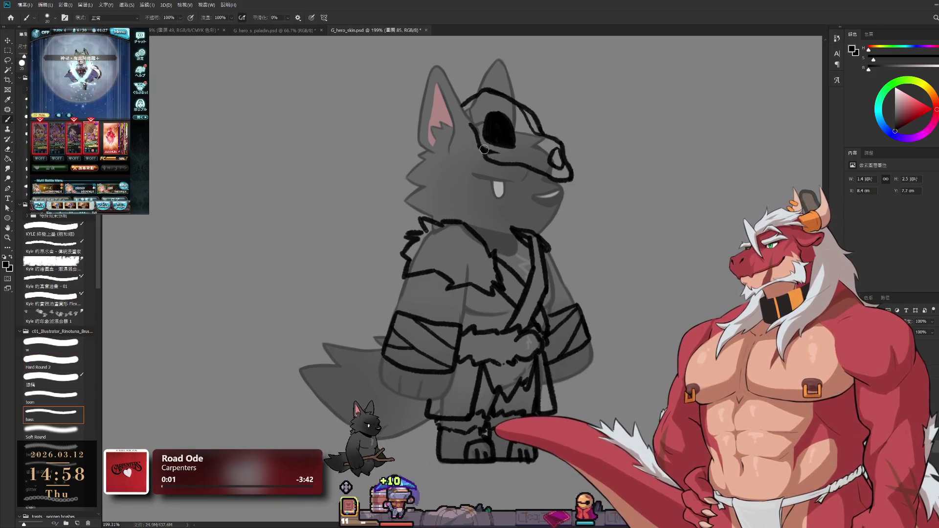
key(b)
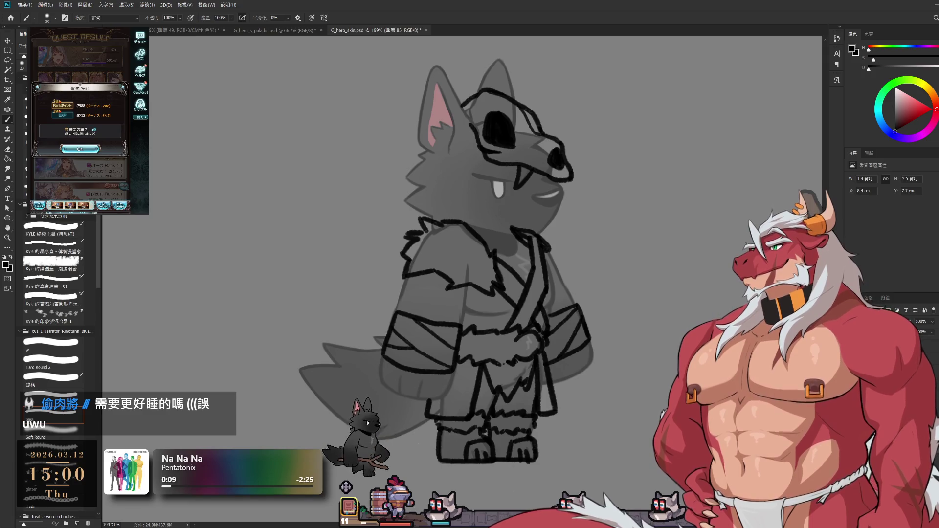
- Add a colour layer, pick a light beige, fade the dark body fill and paint the shoulder fur
key(ctrl+alt+shift+n)
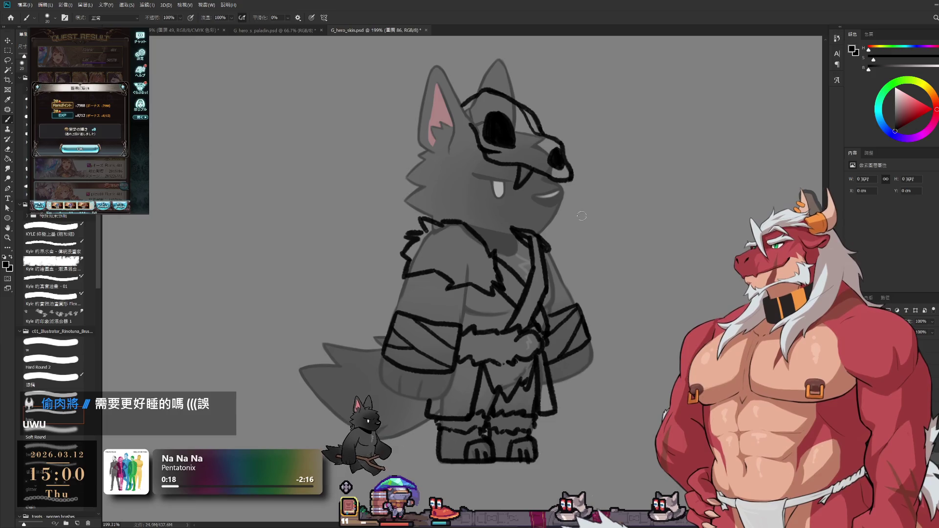
click(911, 118)
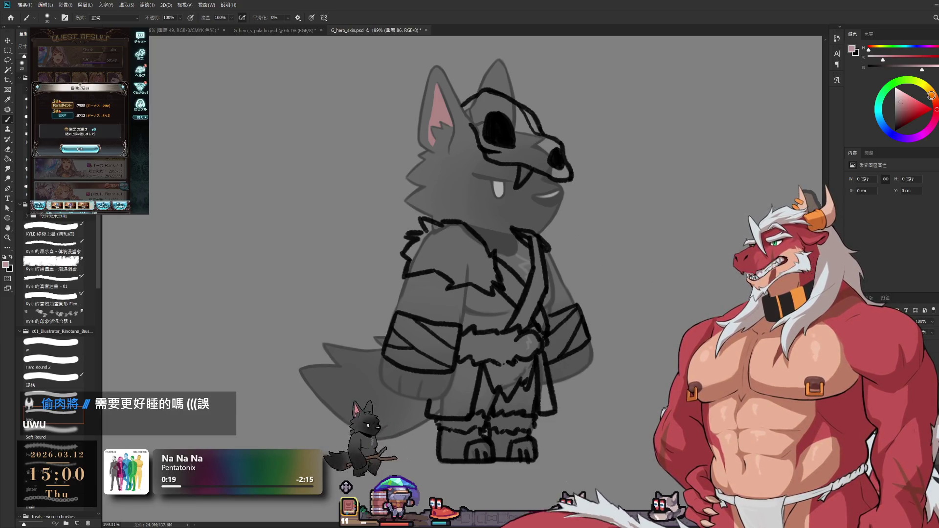
click(904, 110)
drag(423, 233, 426, 257)
key(ctrl+z)
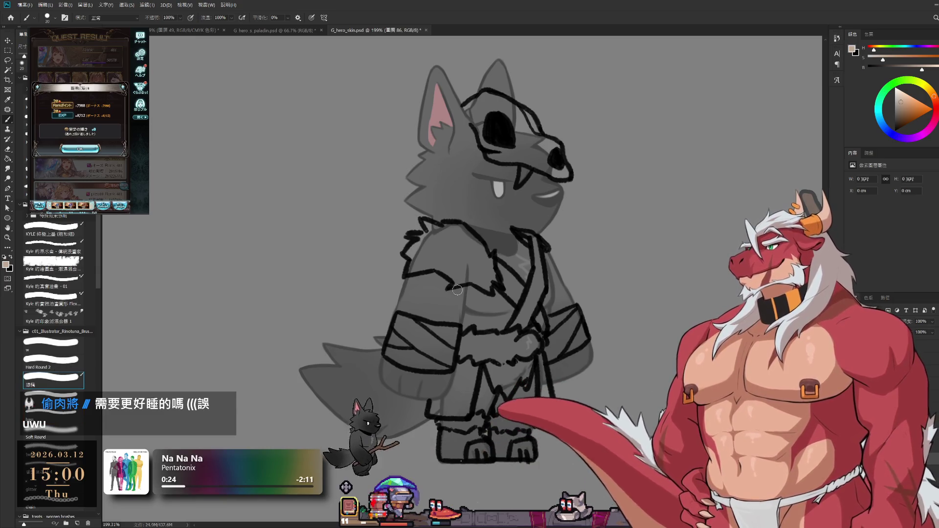
key(shift+plus)
key(shift+plus)
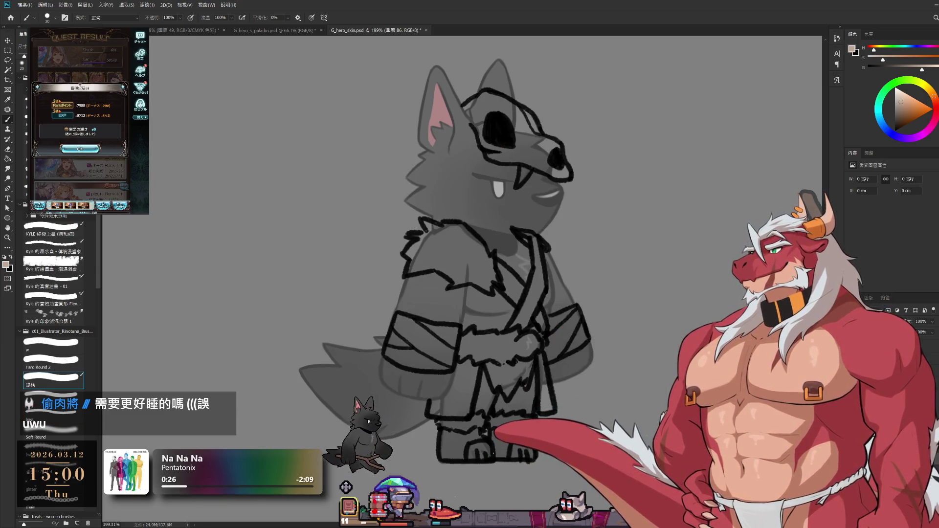
key(shift+plus)
drag(425, 229, 475, 253)
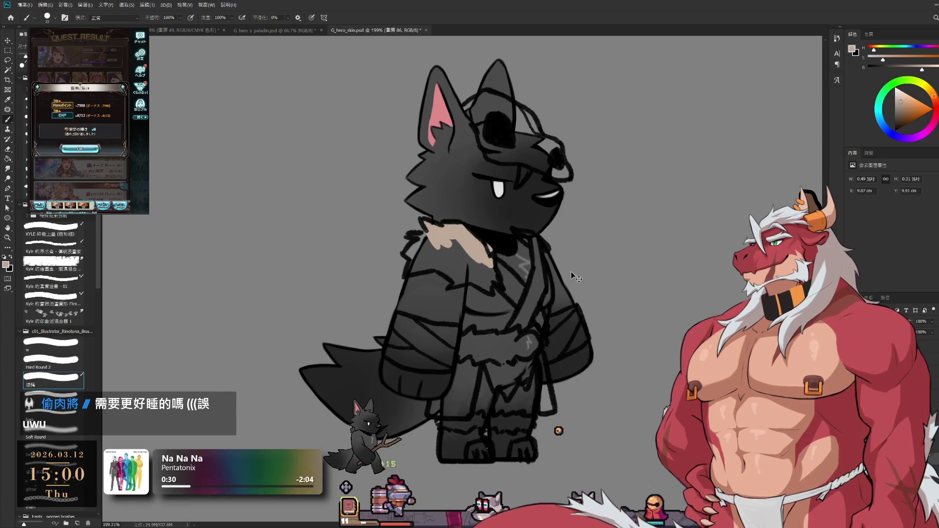
key(ctrl+z)
key(shift+plus)
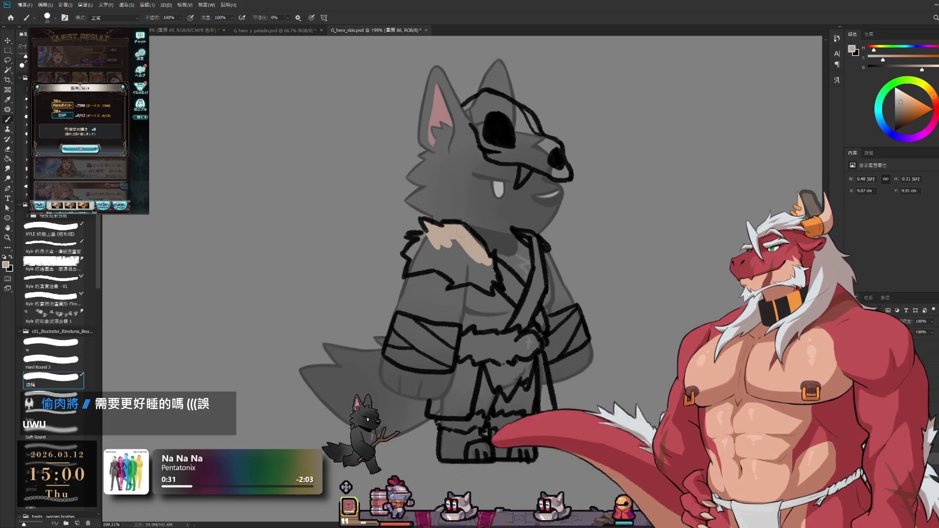
mouse_move(481, 253)
mouse_down()
mouse_move(410, 233)
mouse_move(408, 275)
mouse_move(440, 267)
mouse_up()
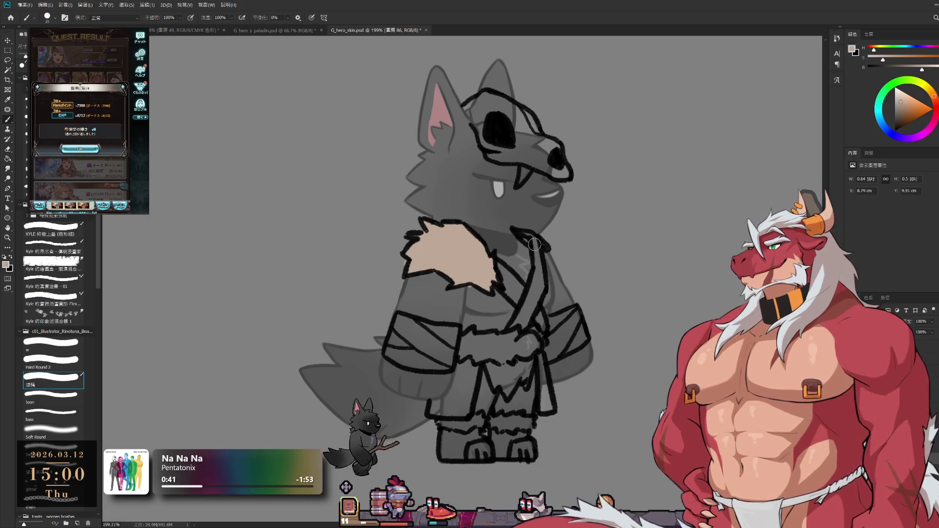
- Paint the right shoulder, diagonal chest strap and left arm band beige
drag(535, 244, 541, 294)
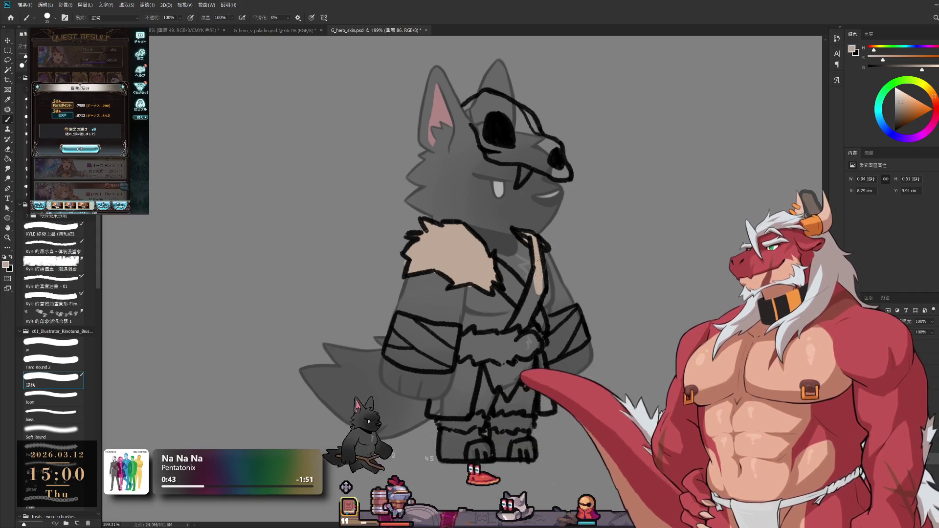
mouse_move(541, 292)
mouse_down()
mouse_move(514, 331)
mouse_move(543, 336)
mouse_move(501, 341)
mouse_up()
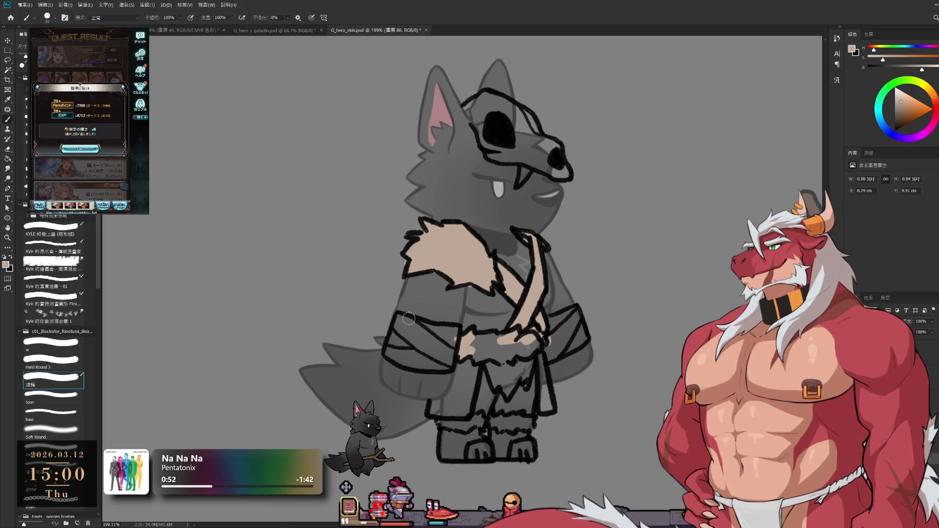
mouse_move(416, 327)
mouse_down()
mouse_move(400, 331)
mouse_move(425, 348)
mouse_up()
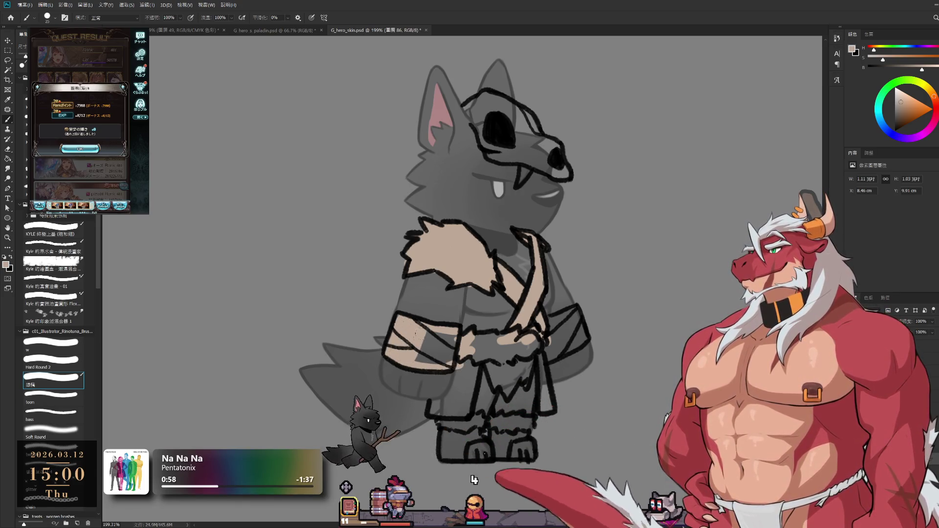
mouse_move(425, 348)
mouse_down()
mouse_move(440, 332)
mouse_move(461, 386)
mouse_up()
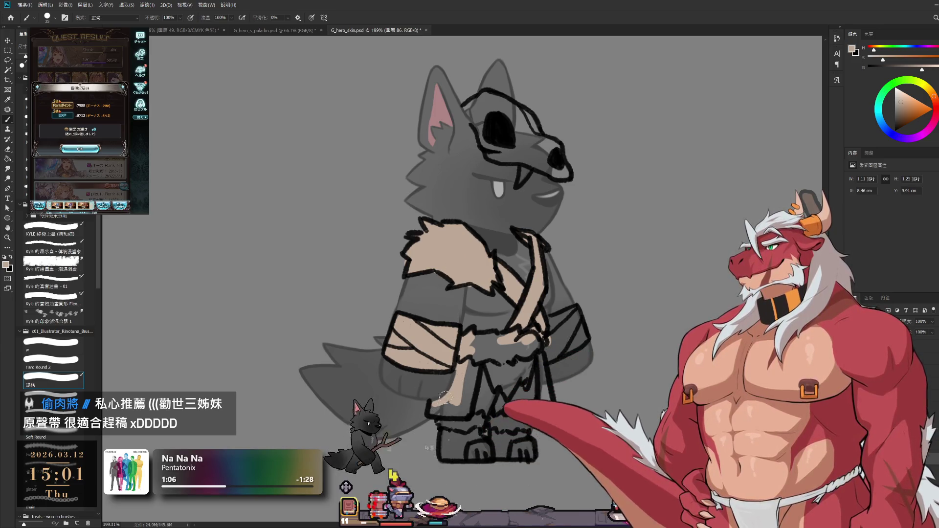
- Colour the hands, lower robe, leg wrappings and inside of the skull mask beige
drag(434, 404, 454, 408)
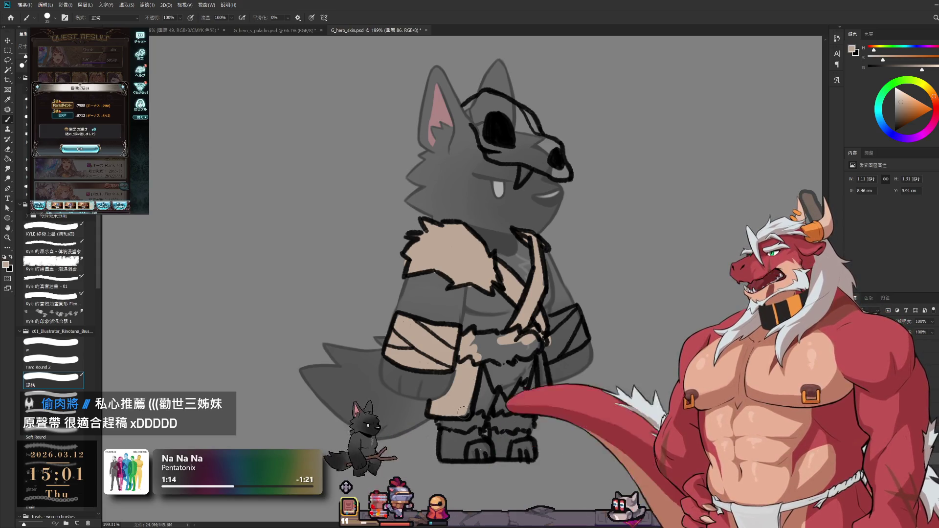
mouse_move(473, 347)
mouse_down()
mouse_move(514, 343)
mouse_move(503, 351)
mouse_up()
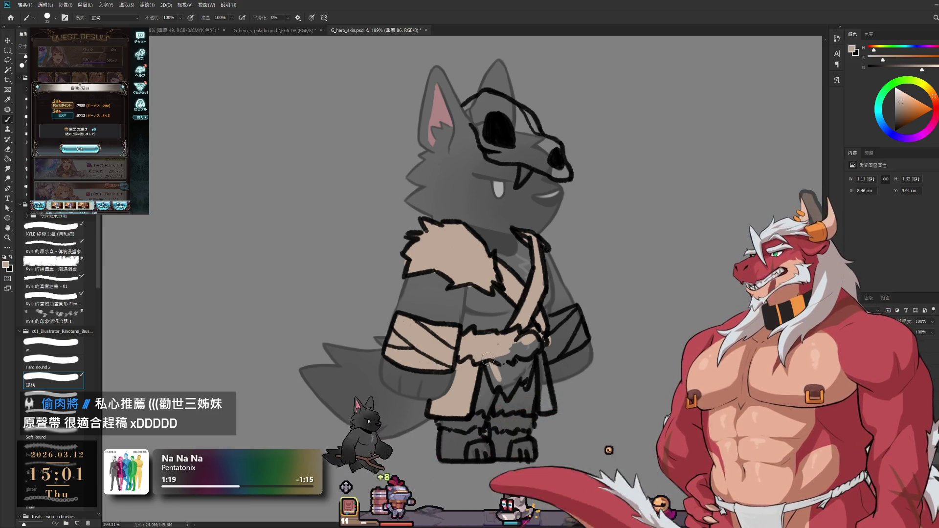
drag(488, 360, 504, 389)
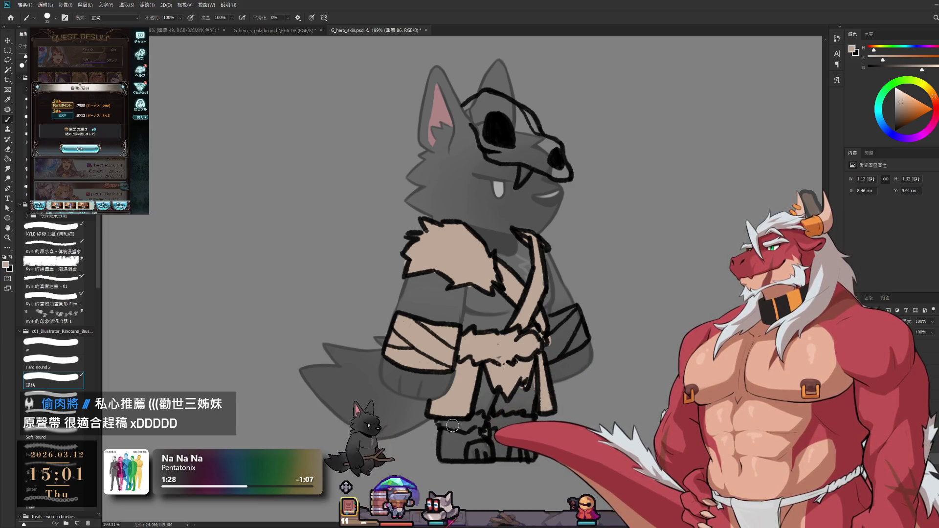
drag(449, 420, 456, 425)
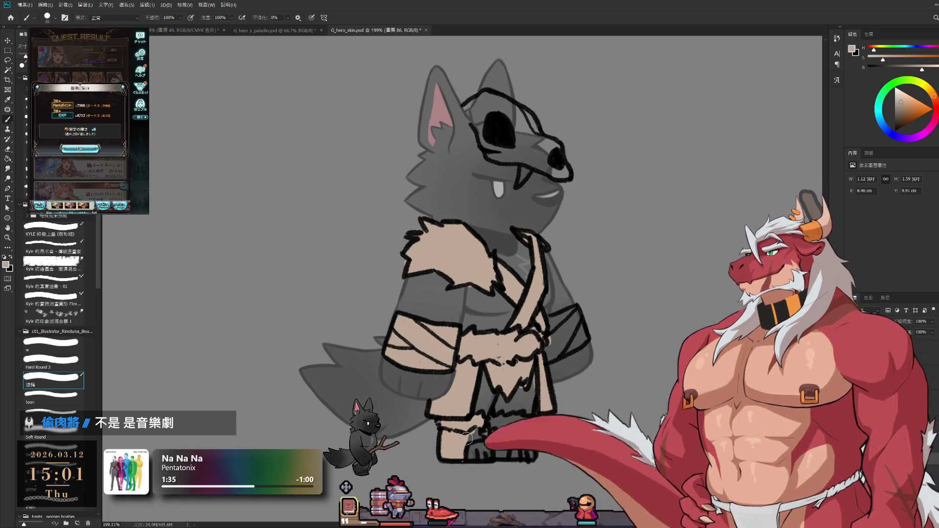
key(e)
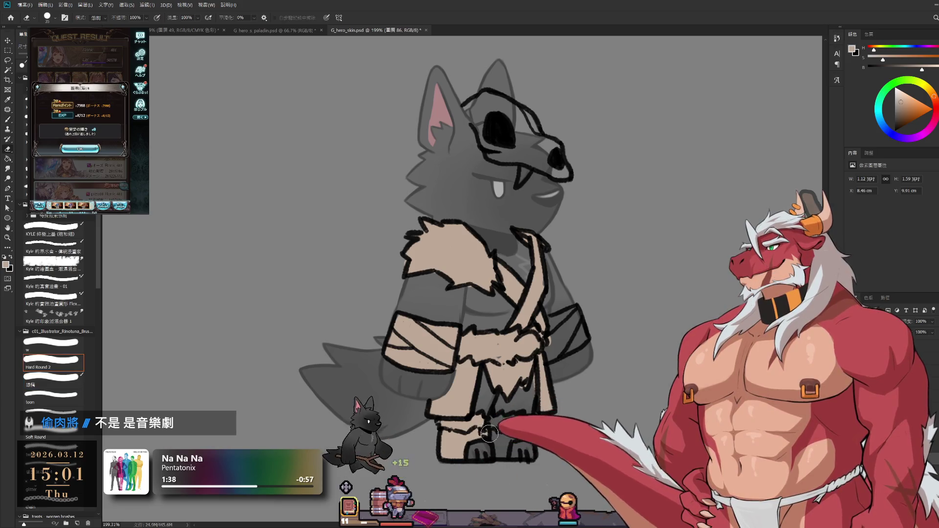
key(b)
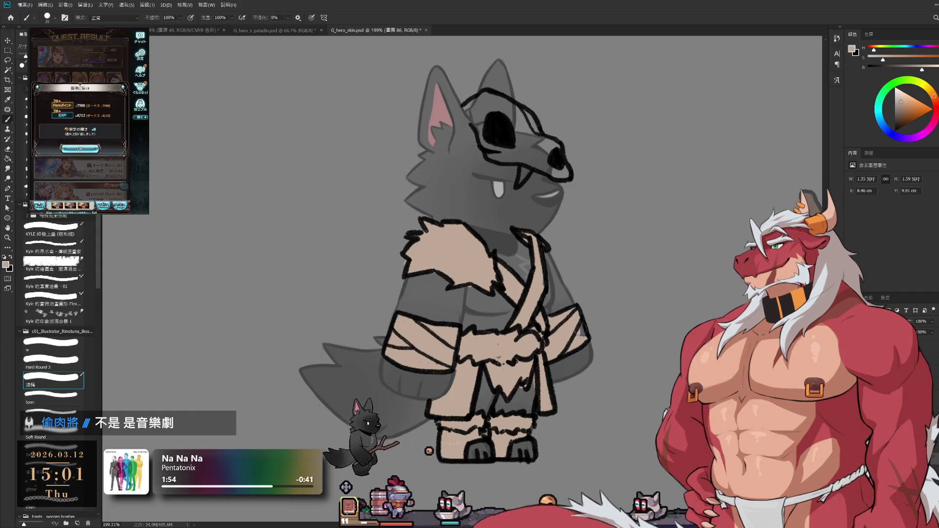
drag(484, 108, 486, 147)
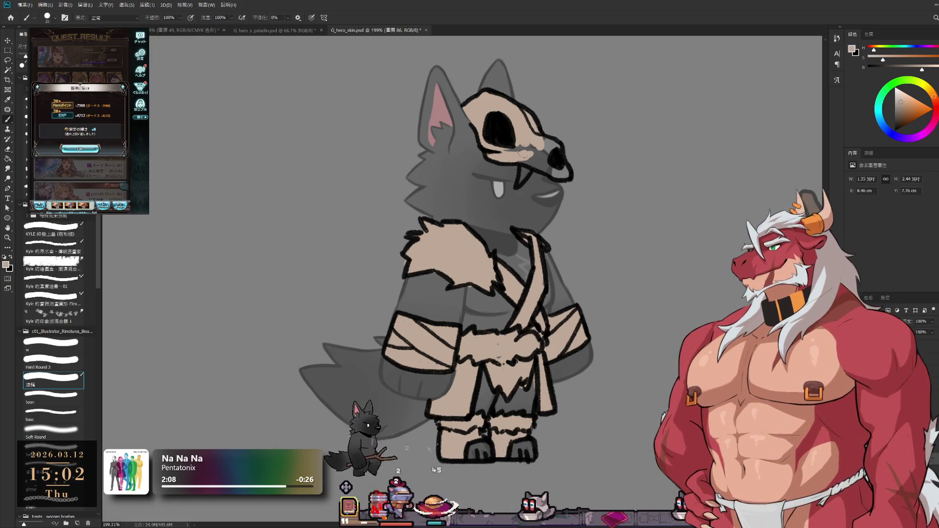
- Undo the last stroke and fill the skull's nostril solid black
key(ctrl+z)
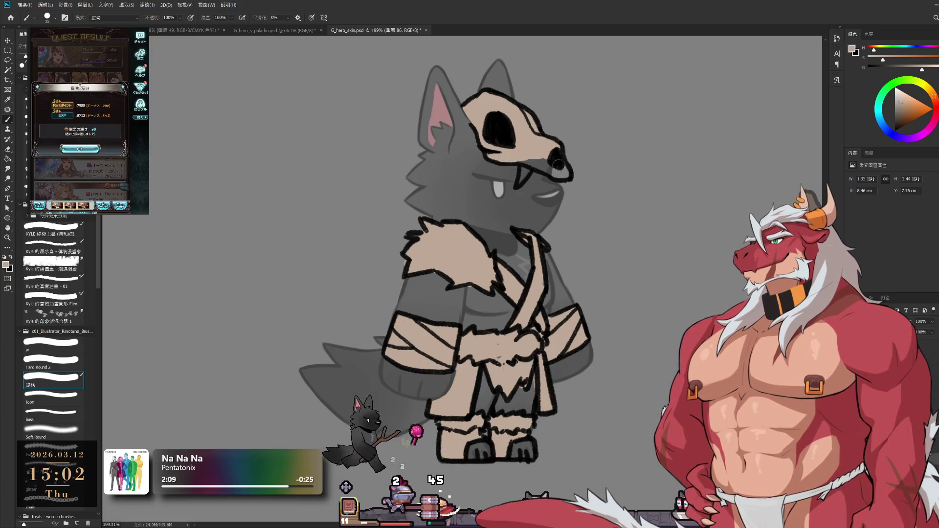
drag(559, 161, 554, 156)
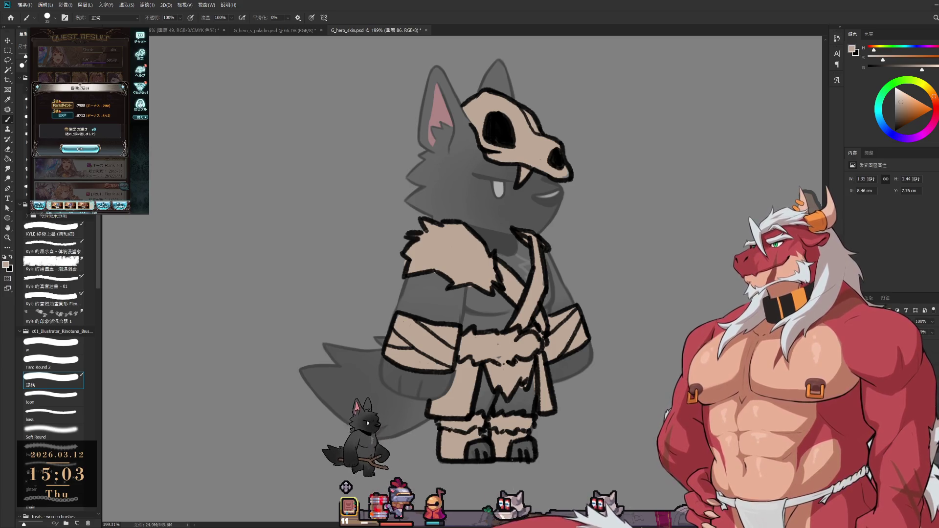
- Close the game's reward popup and leave the quest result screen
click(92, 151)
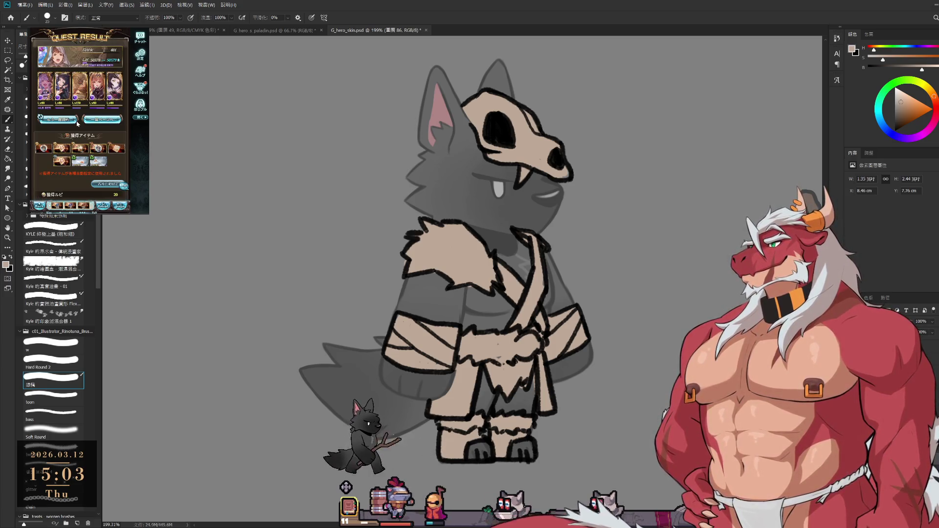
click(64, 119)
click(92, 151)
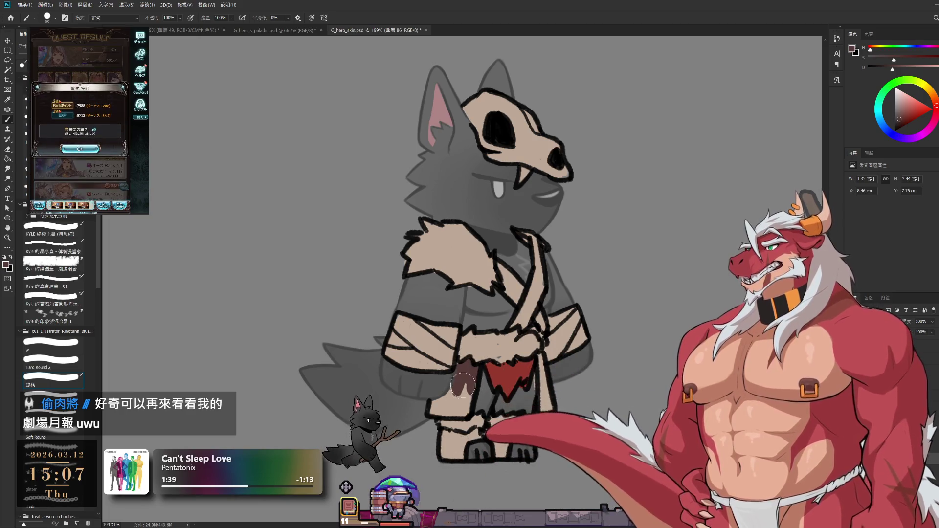
- Shade the robe by the left leg and fill the boots dark brown
drag(432, 397, 466, 395)
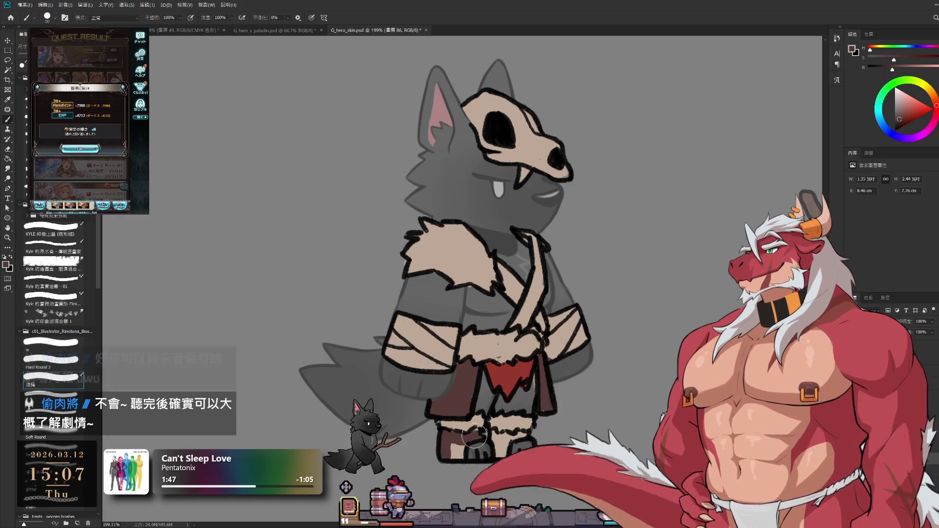
drag(450, 450, 512, 444)
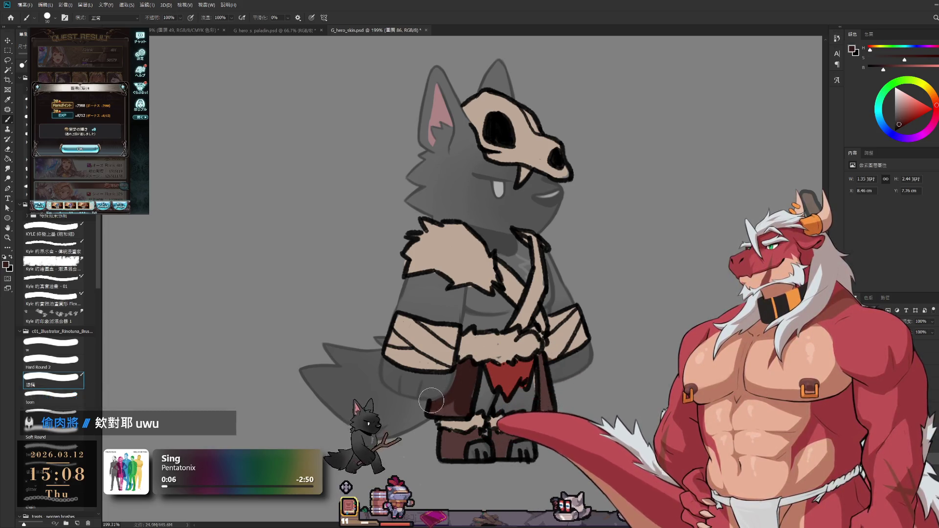
drag(432, 401, 437, 406)
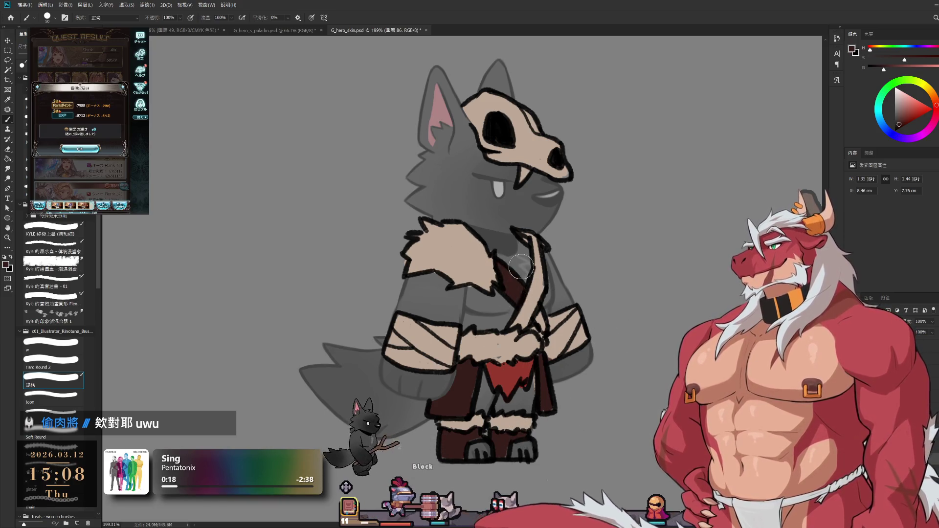
- Paint the chest sash dark brown, sample its colour and zoom out to the whole character
drag(535, 246, 539, 323)
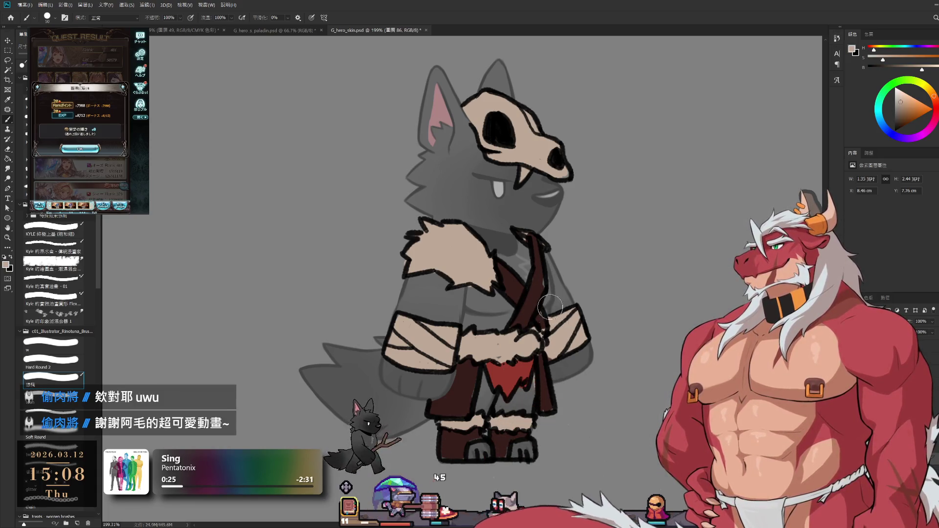
alt+click(542, 316)
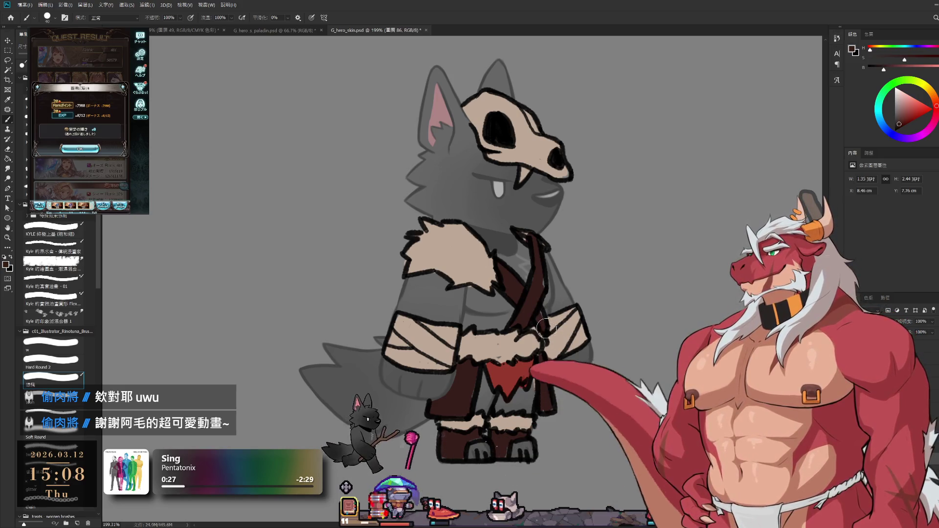
mouse_move(542, 334)
mouse_down()
mouse_move(500, 321)
mouse_move(518, 321)
mouse_up()
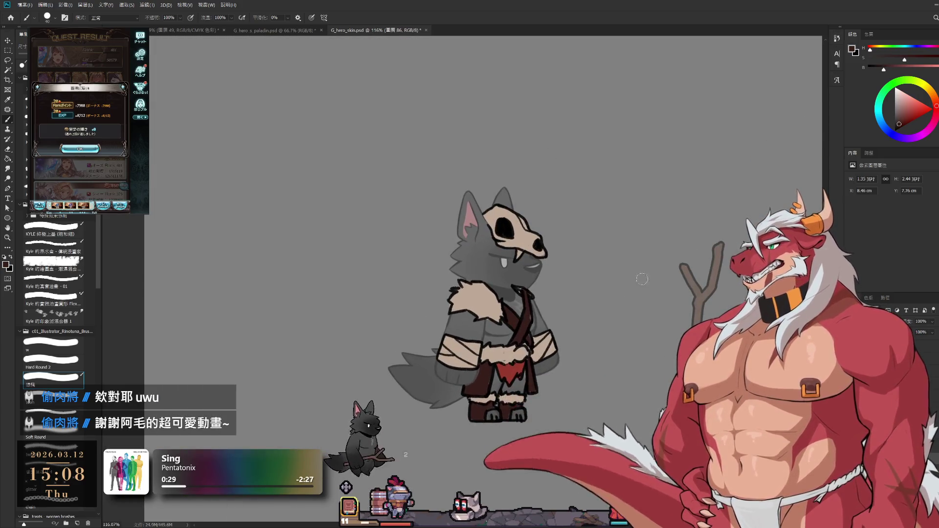
- Sample a dark brown from the wolf's robe and shade the arm bandages with it
click(887, 62)
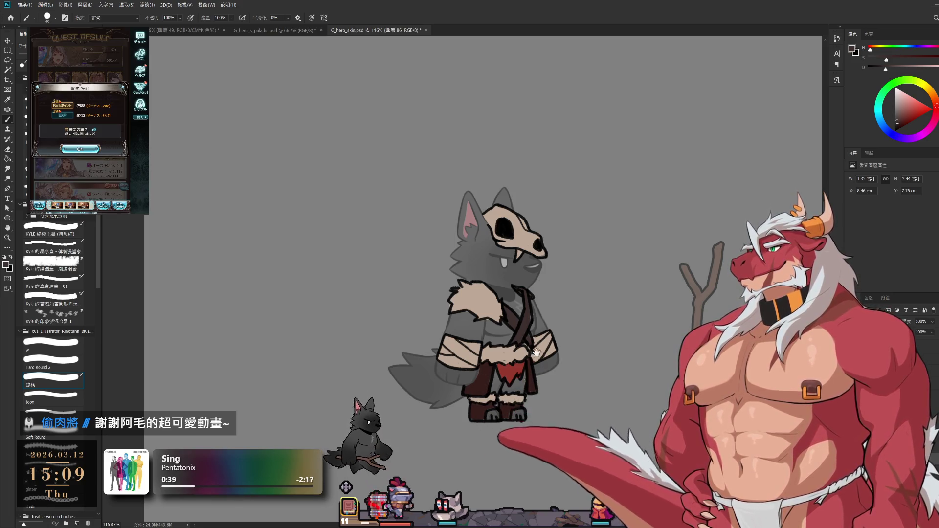
scroll(552, 307, down, 2)
scroll(553, 307, up, 2)
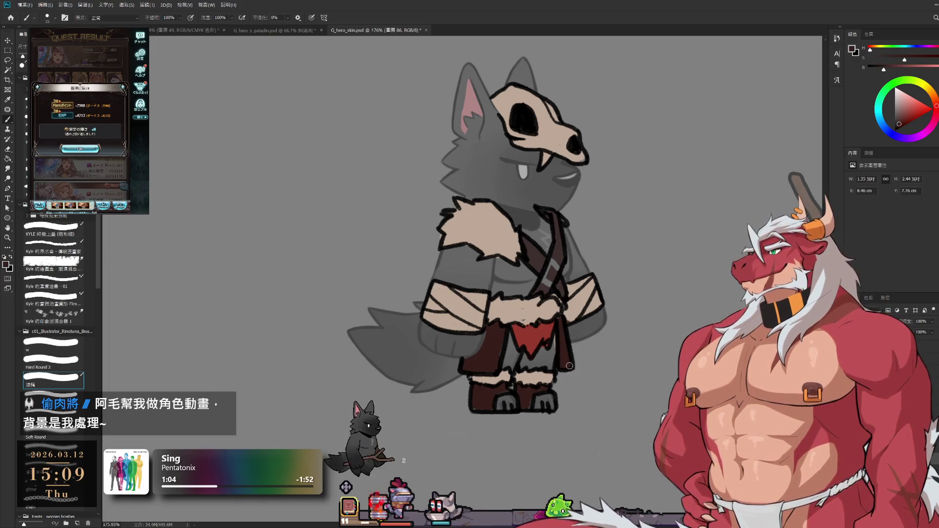
scroll(569, 366, down, 2)
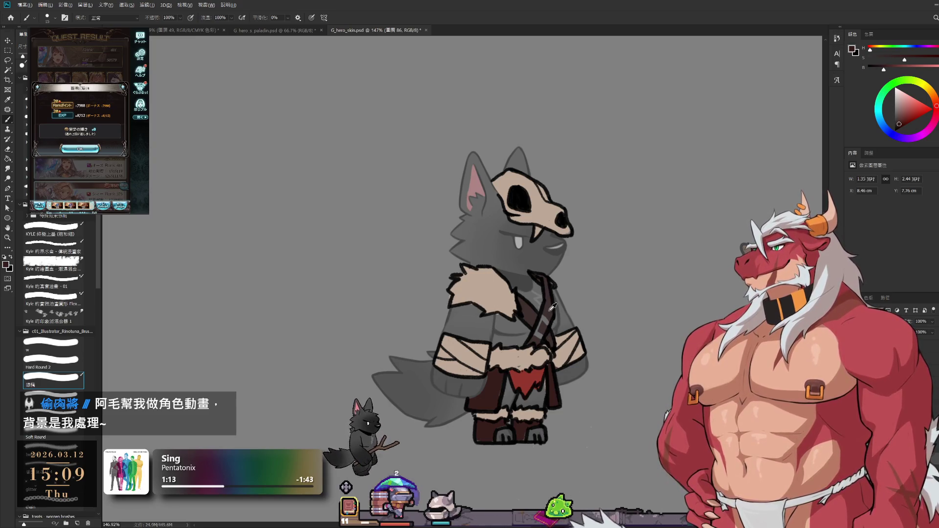
alt+click(543, 298)
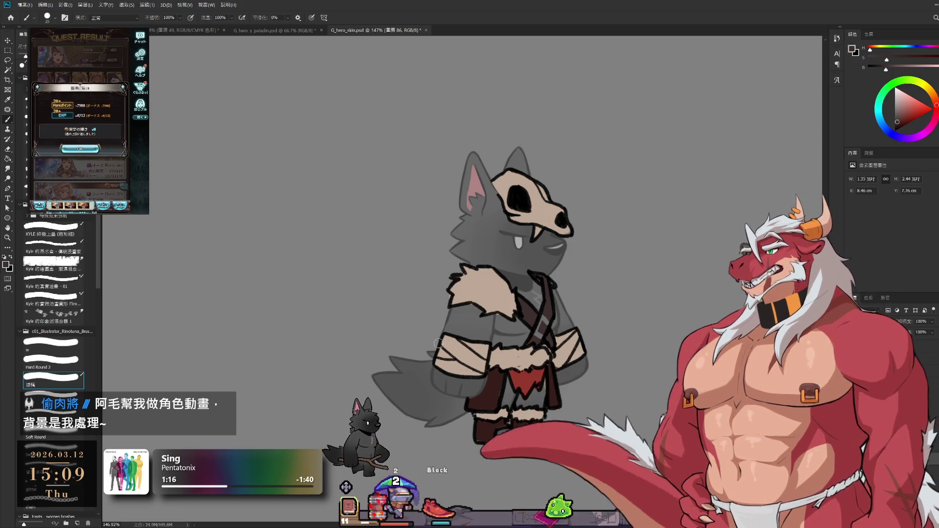
drag(441, 335, 468, 375)
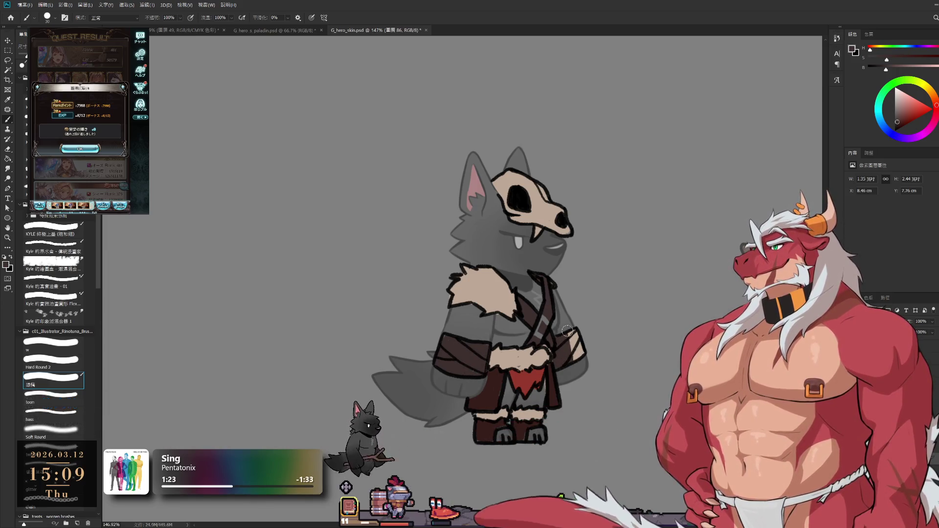
scroll(554, 363, down, 2)
scroll(518, 343, up, 2)
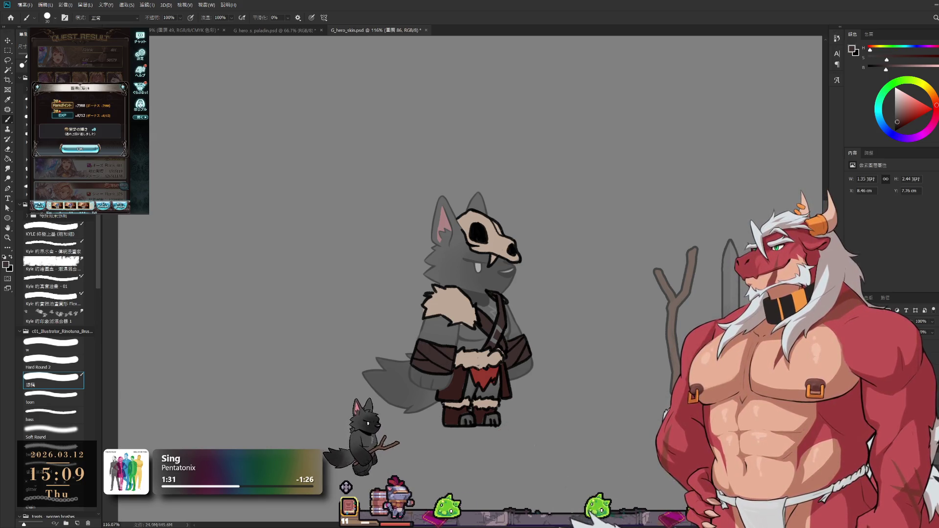
key(0)
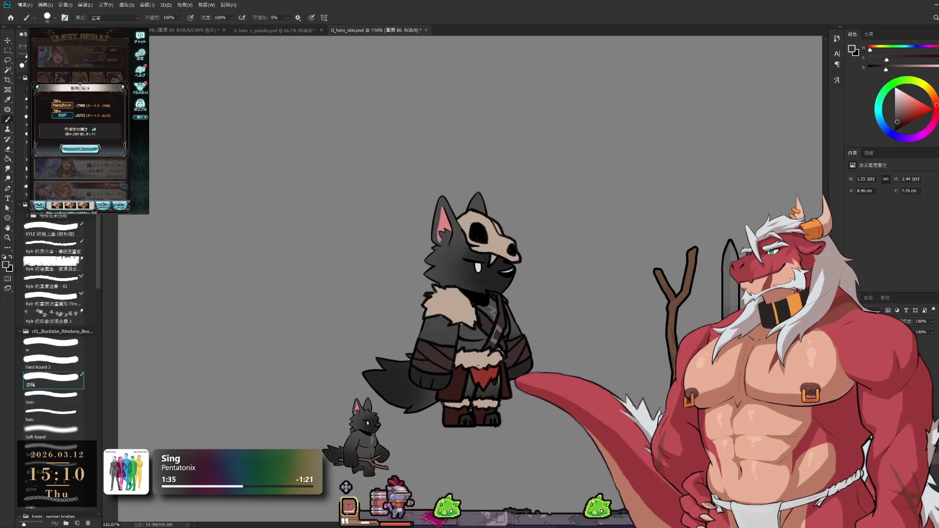
key(ctrl+z)
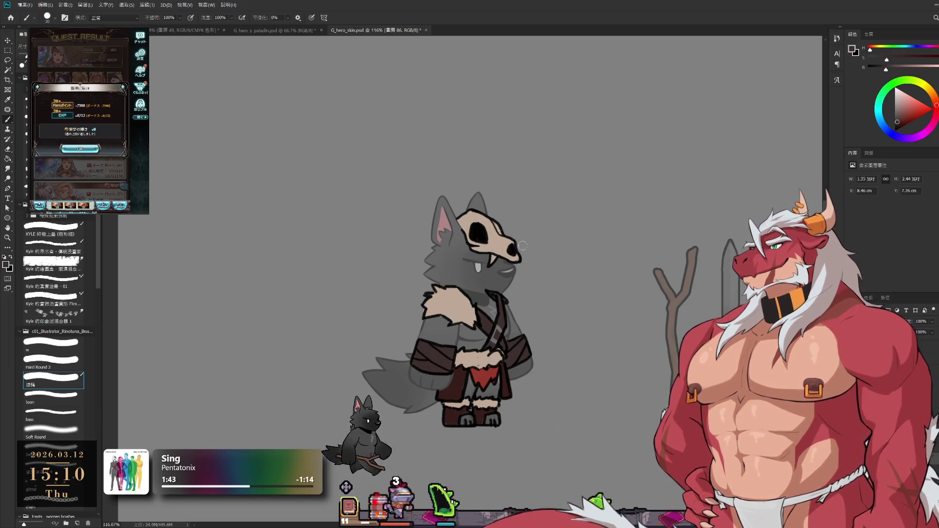
- Draw a long vertical black line right of the wolf, undoing the stray test strokes and redrawing it cleanly
key(z)
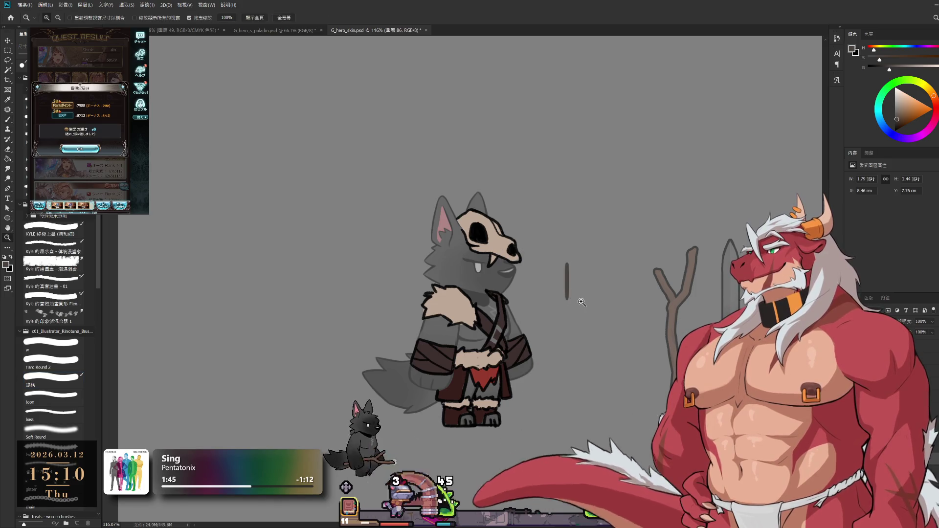
key(b)
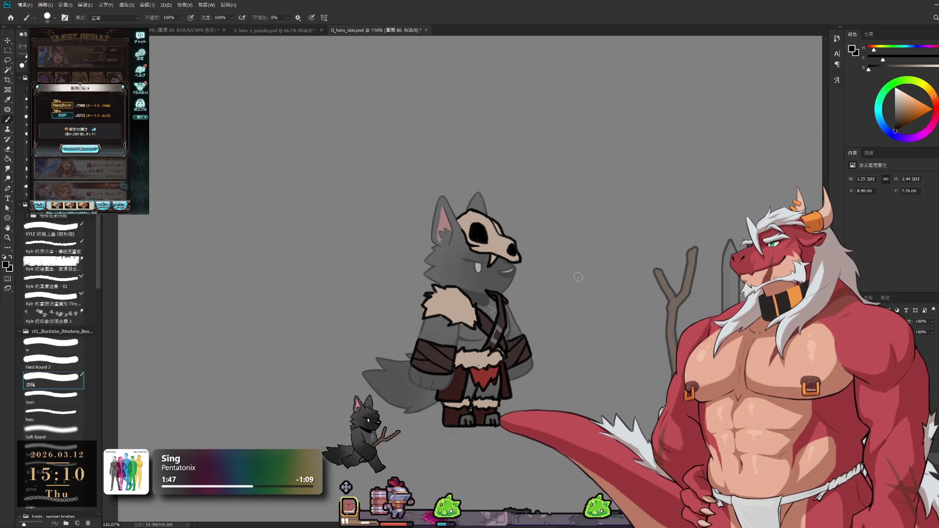
drag(592, 253, 592, 378)
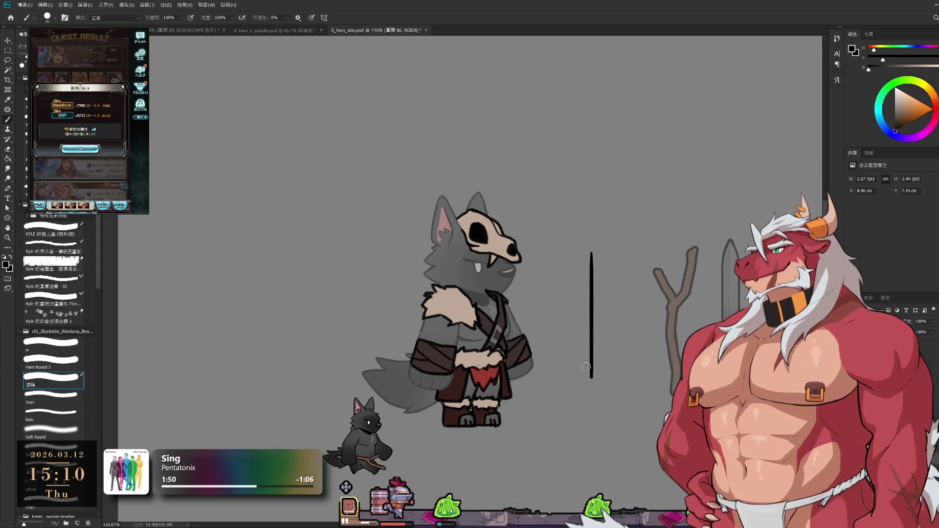
key(e)
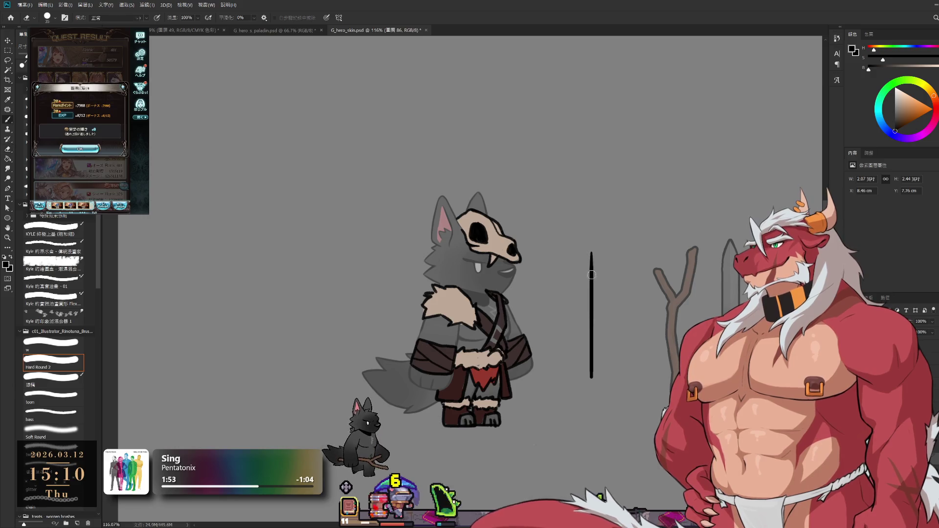
key(b)
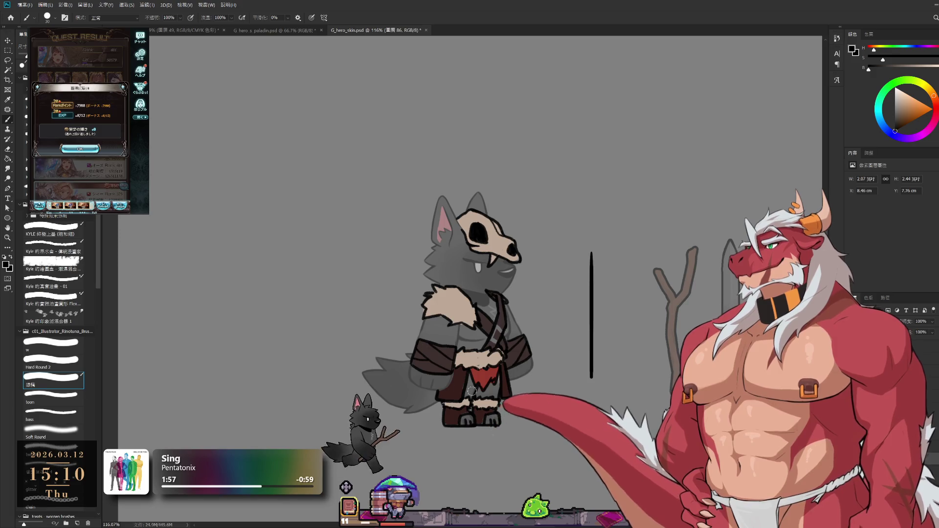
mouse_move(588, 379)
mouse_down()
mouse_move(625, 344)
mouse_move(502, 370)
mouse_up()
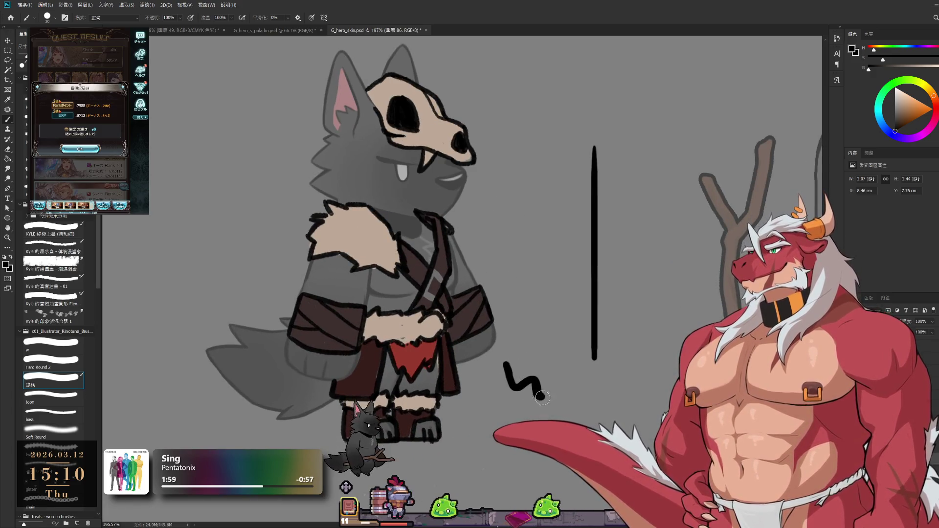
key(ctrl+z)
key(ctrl+z)
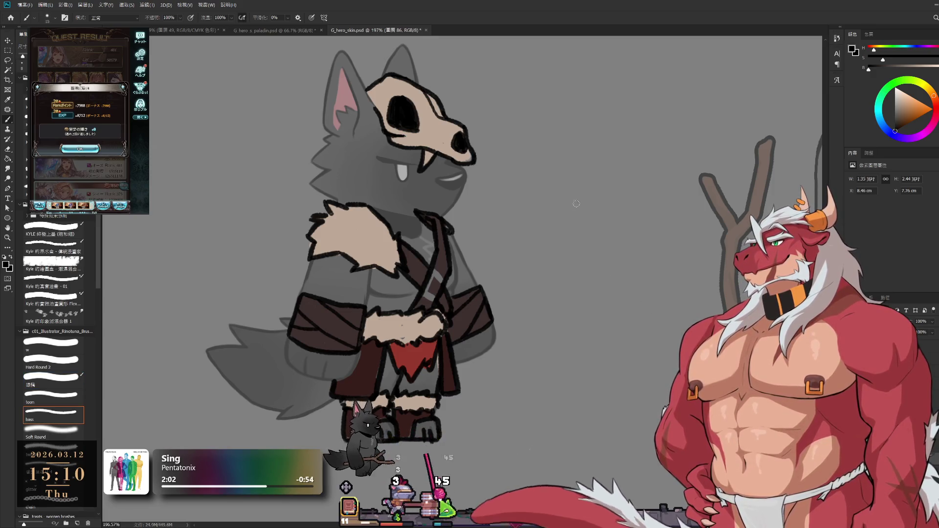
drag(581, 194, 575, 301)
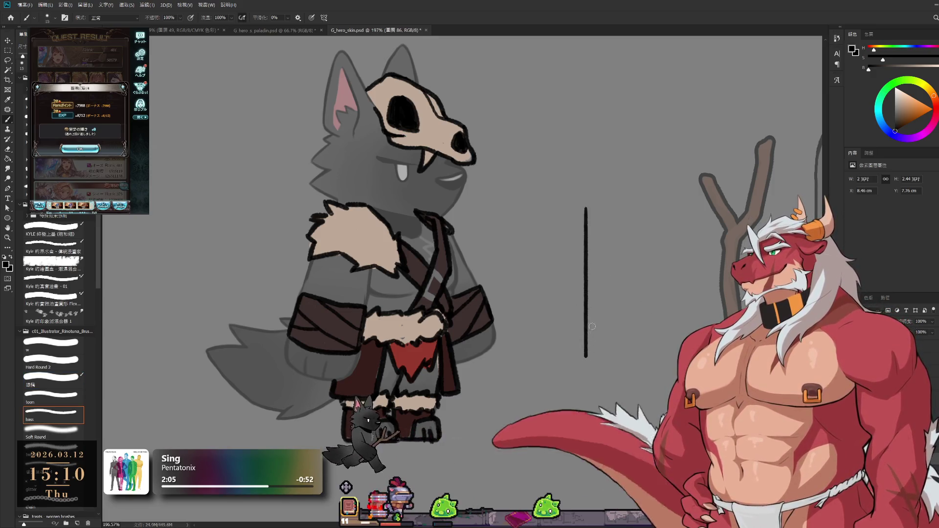
- Add a second parallel line, a crossbar joining the pair and a stroke closing the shaft's bottom
drag(601, 205, 598, 354)
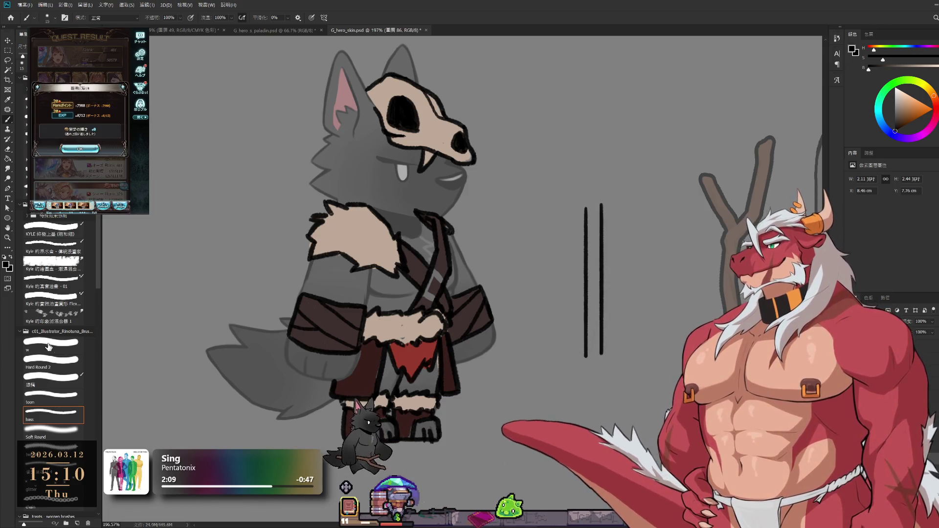
drag(520, 319, 567, 342)
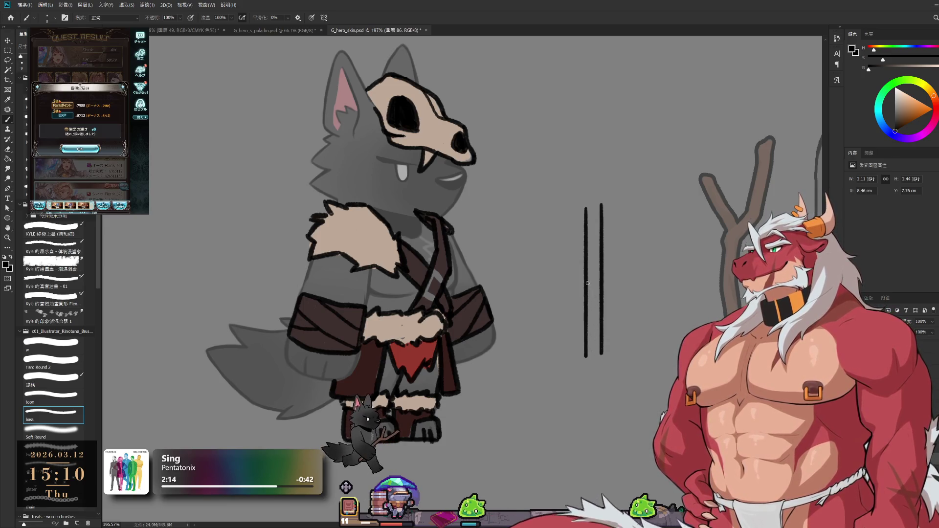
drag(587, 242, 601, 241)
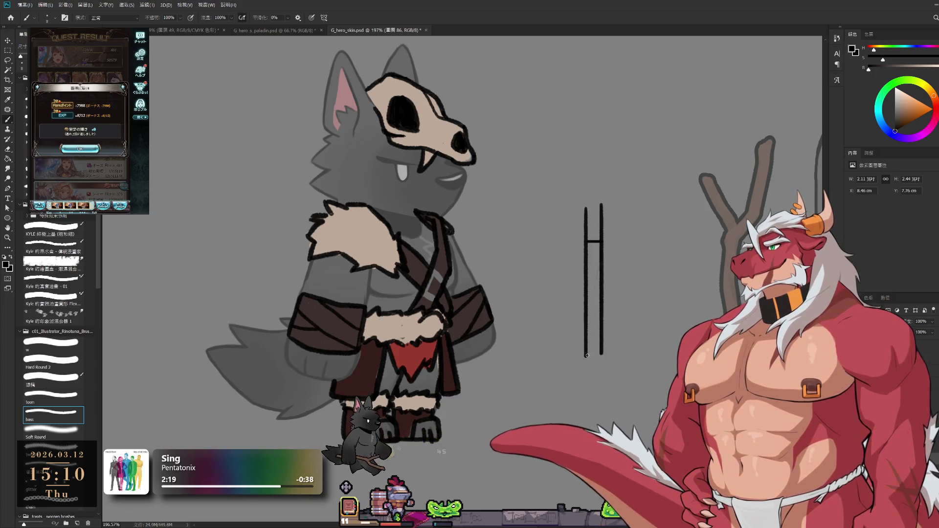
drag(586, 356, 601, 356)
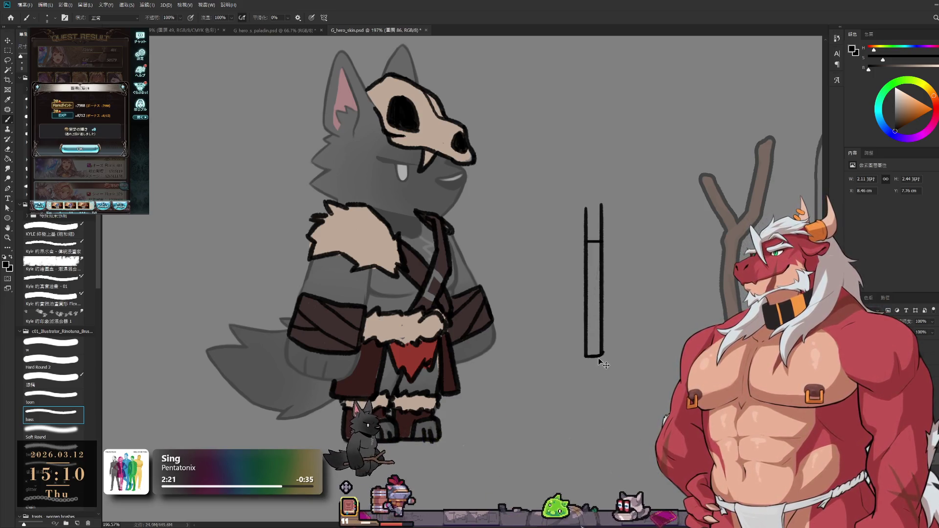
- Shape the shaft's bottom into outward hooks curving into a rounded closed end
key(e)
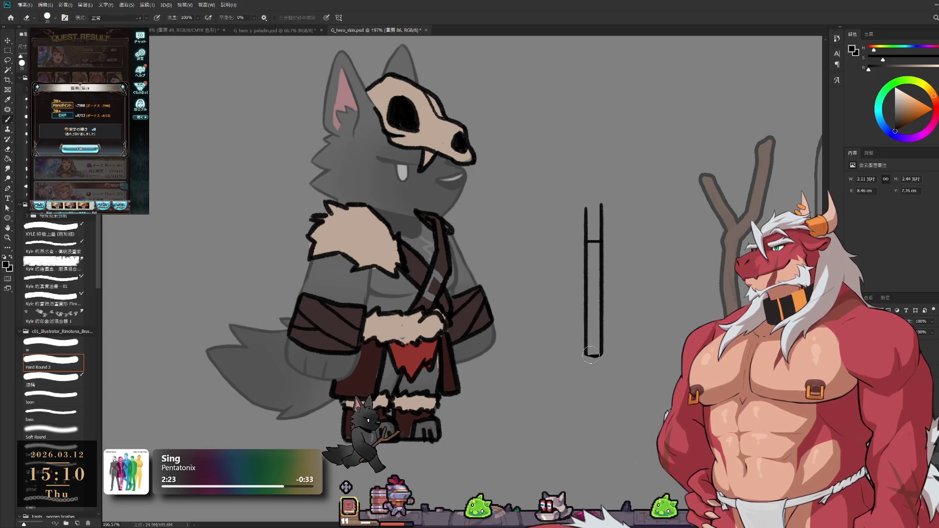
key(b)
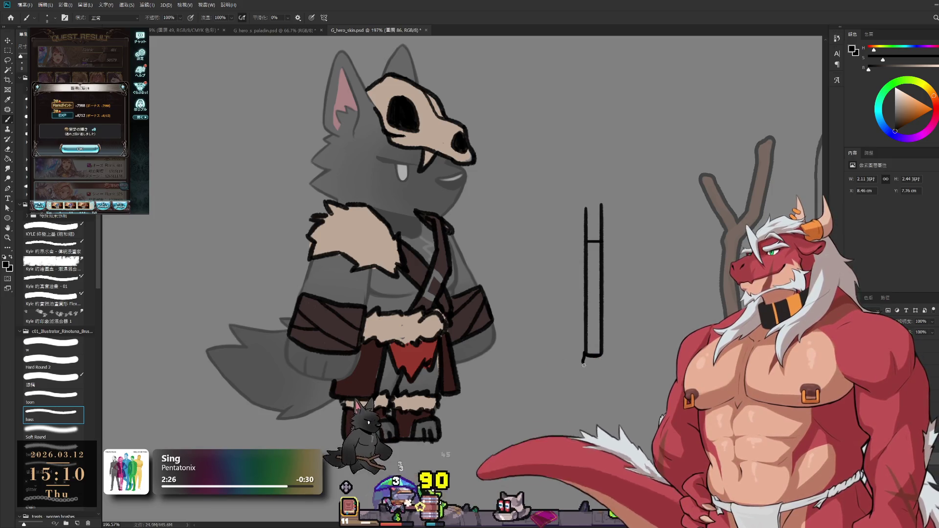
mouse_move(587, 356)
mouse_down()
mouse_move(584, 365)
mouse_move(605, 365)
mouse_up()
key(ctrl+z)
key(ctrl+z)
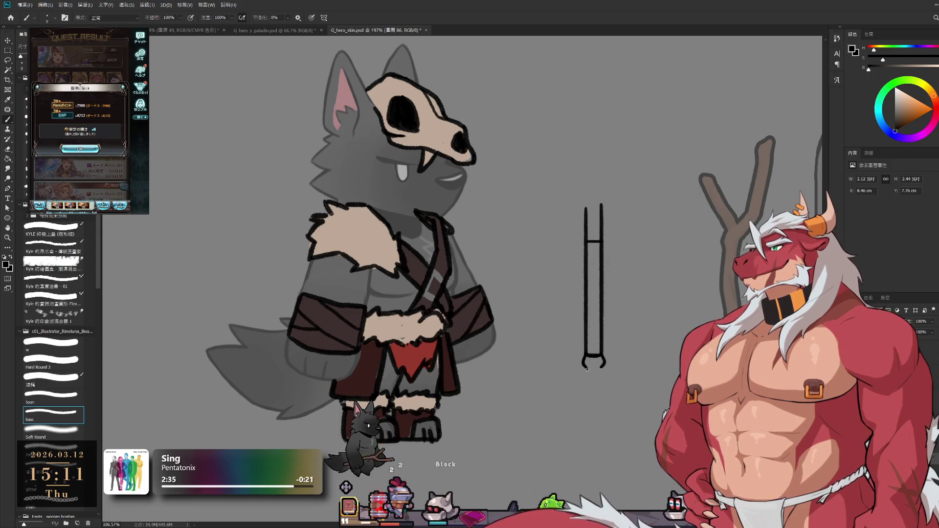
drag(585, 367, 591, 400)
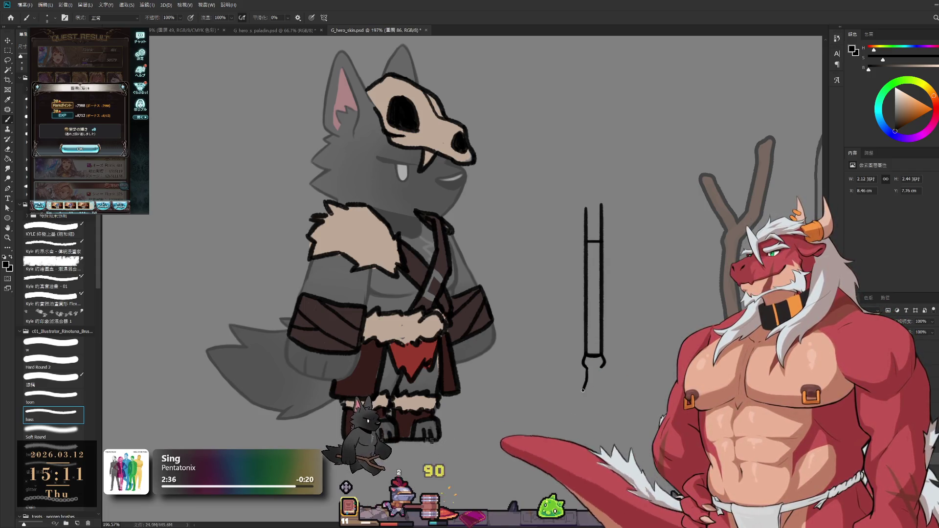
scroll(597, 383, up, 3)
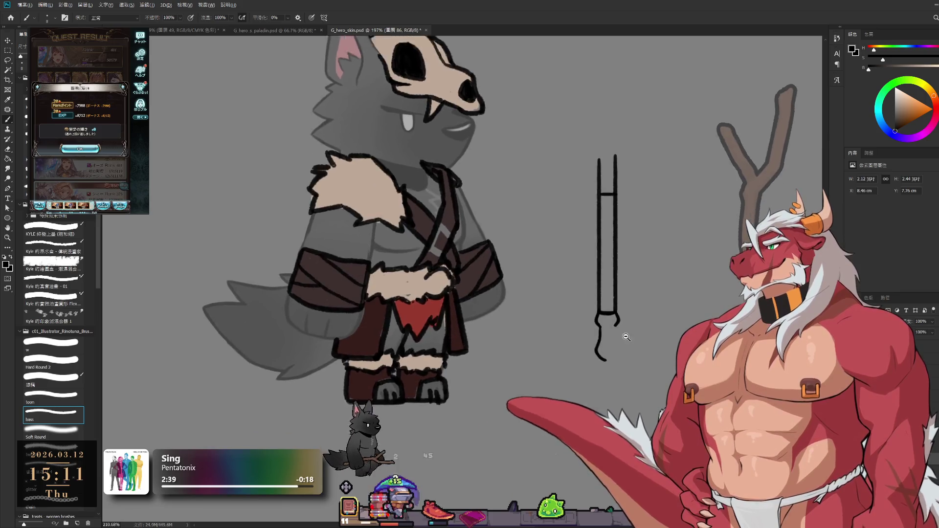
drag(622, 332, 611, 368)
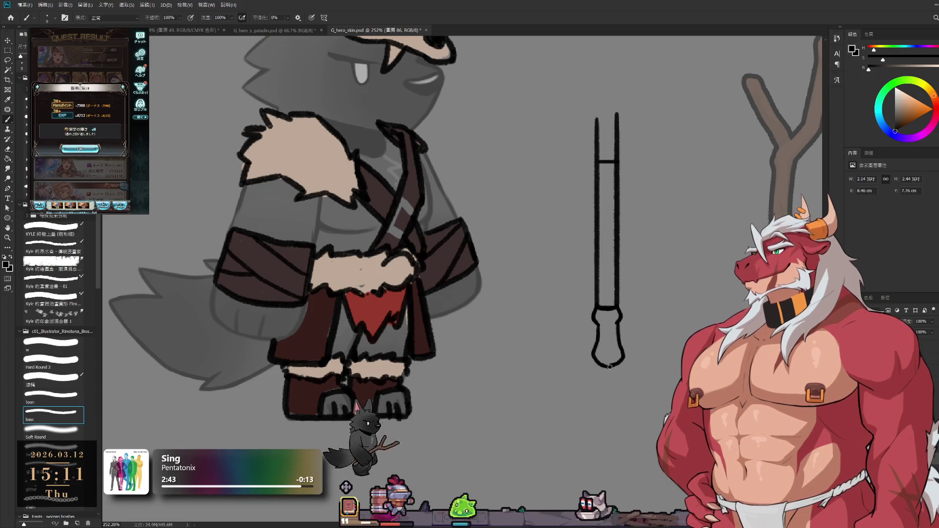
scroll(611, 365, down, 3)
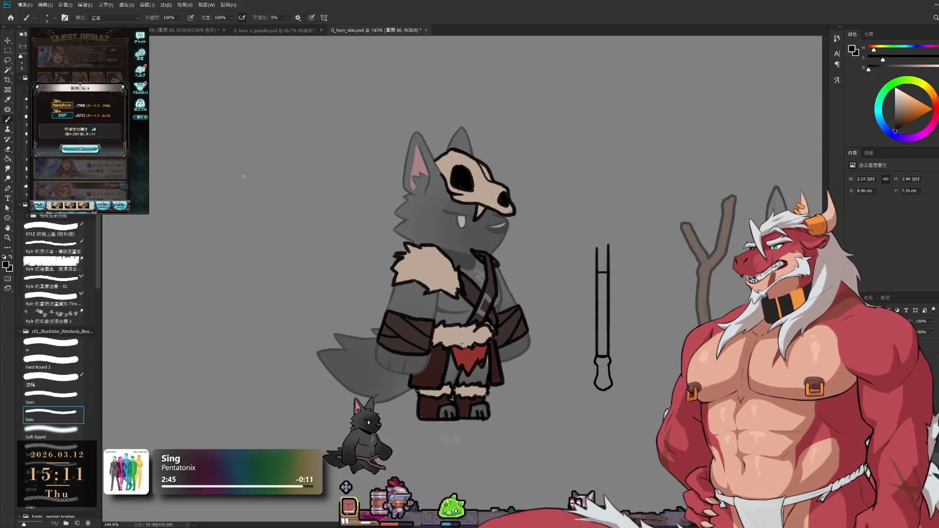
- Free-transform the drawn shaft to shift it into place and commit the move
key(ctrl+t)
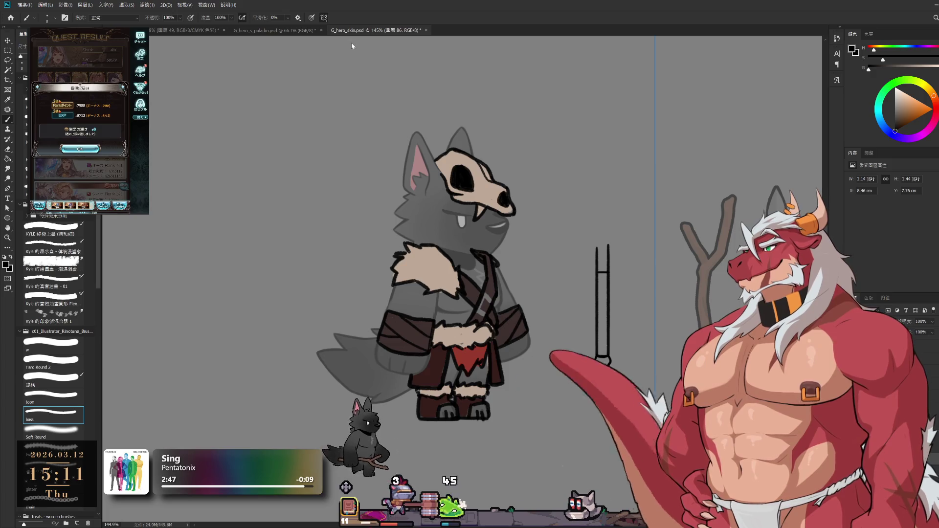
drag(657, 232, 605, 246)
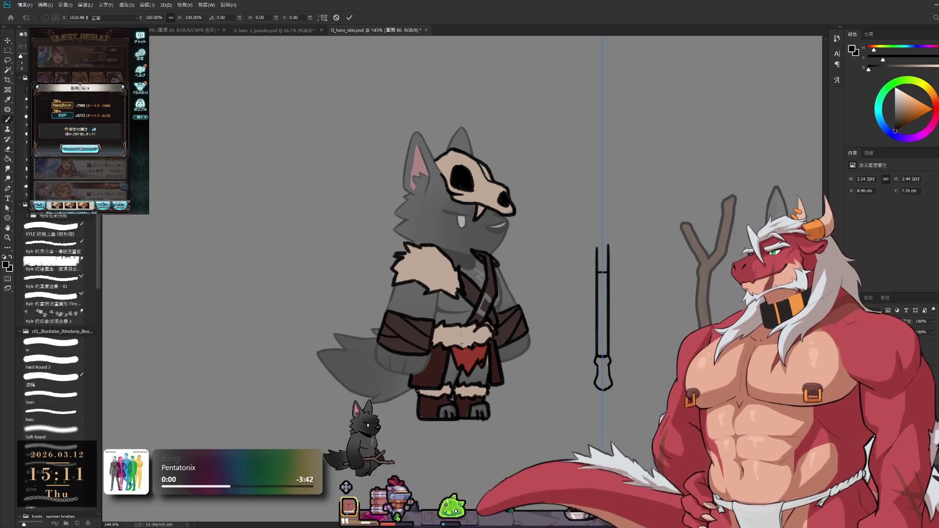
key(Return)
key(e)
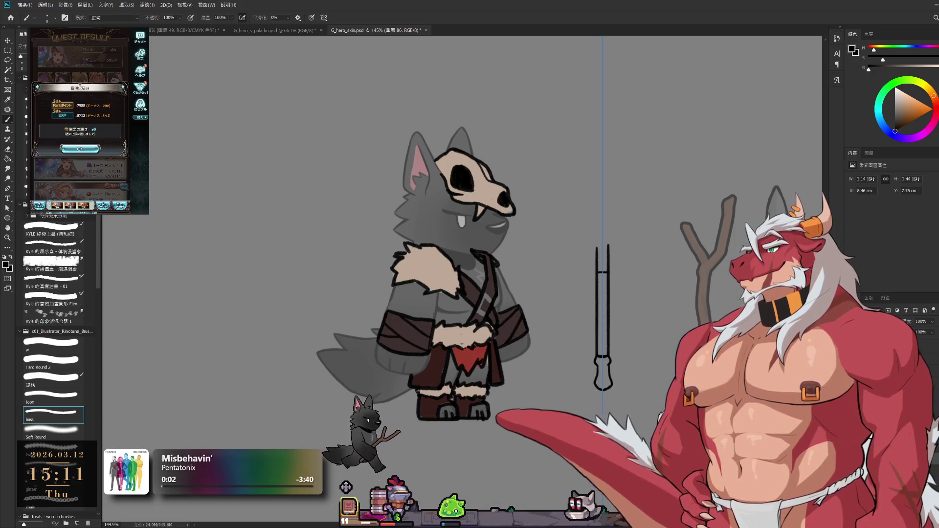
scroll(616, 277, up, 2)
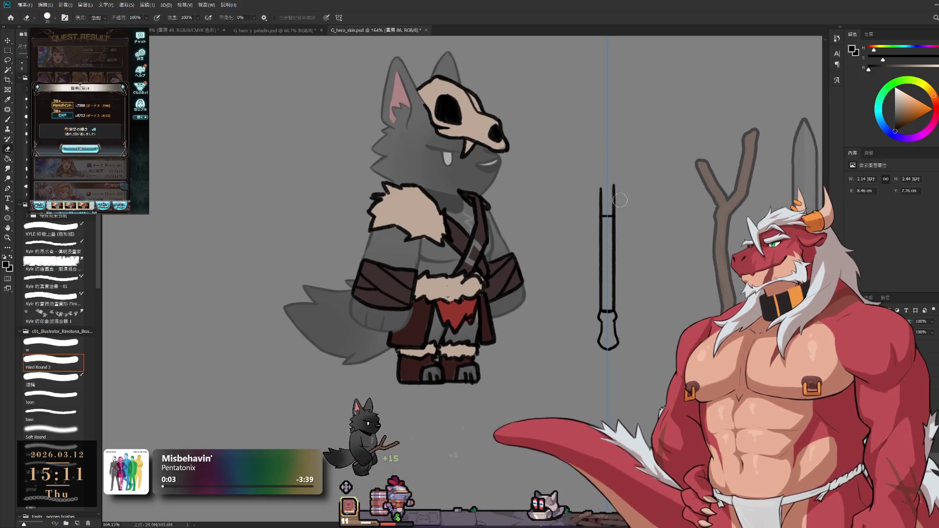
- Draw two vertical handle lines between the wolf and the staff, redoing them to the right length
key(b)
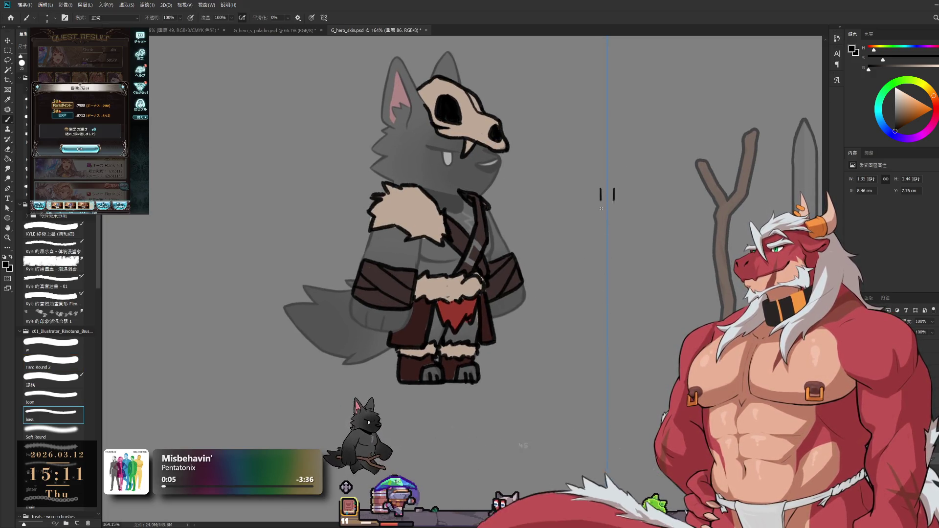
drag(598, 187, 598, 301)
key(ctrl+z)
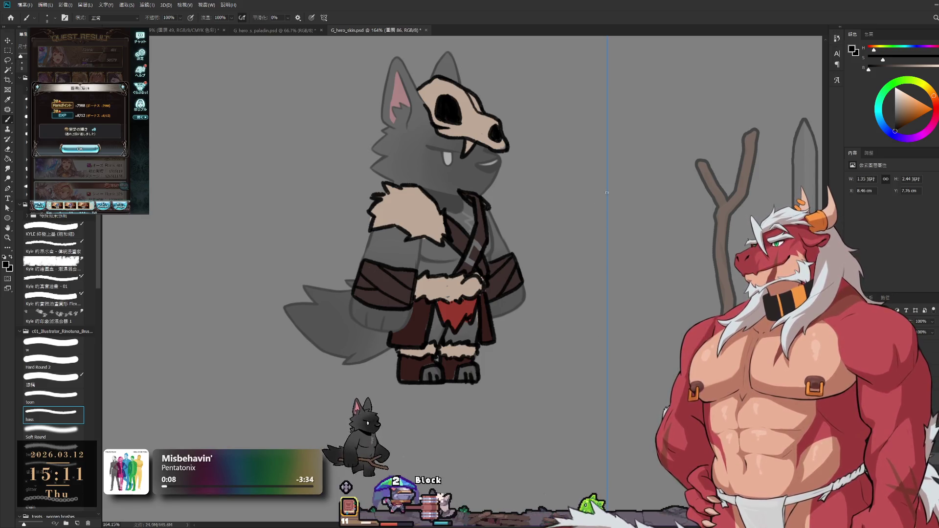
drag(601, 187, 602, 304)
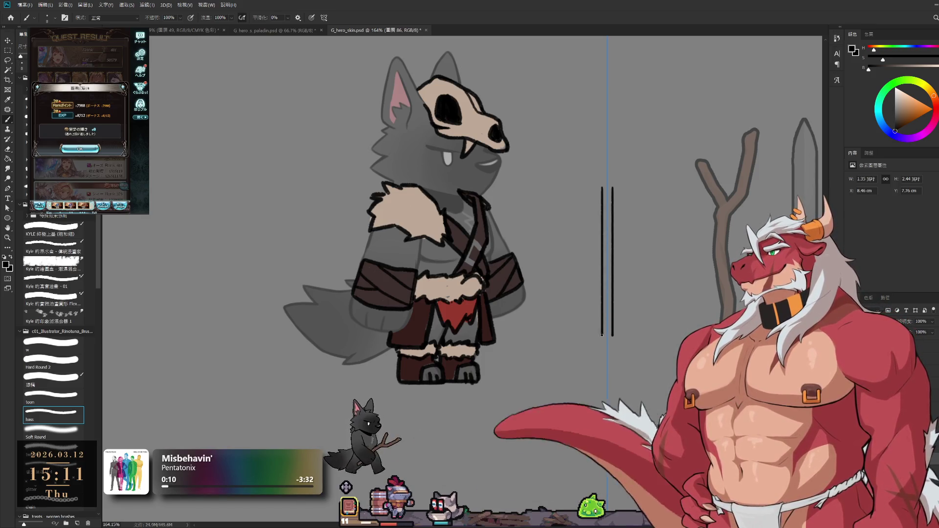
key(ctrl+z)
mouse_move(601, 187)
mouse_down()
mouse_move(601, 331)
mouse_move(564, 361)
mouse_up()
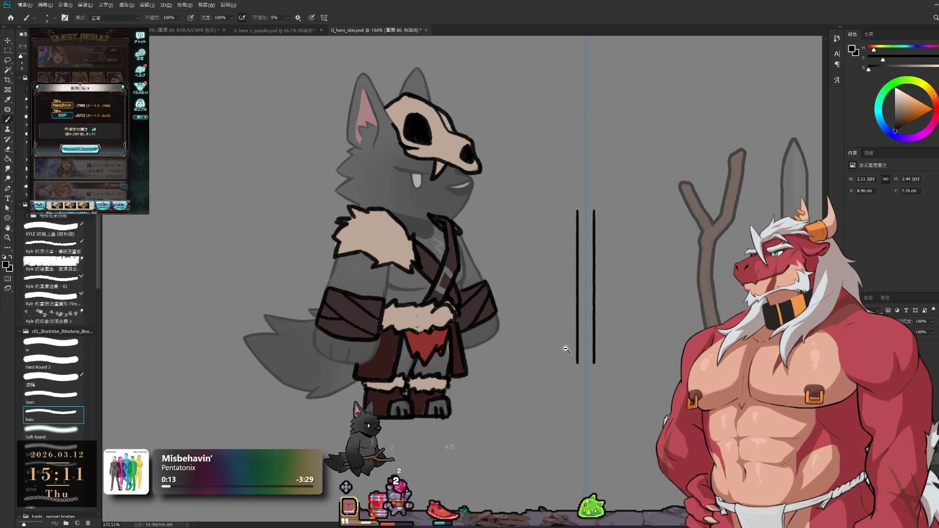
scroll(564, 361, up, 1)
- Finish the handle's bottom with short outward-curving strokes forming a flared end
key(e)
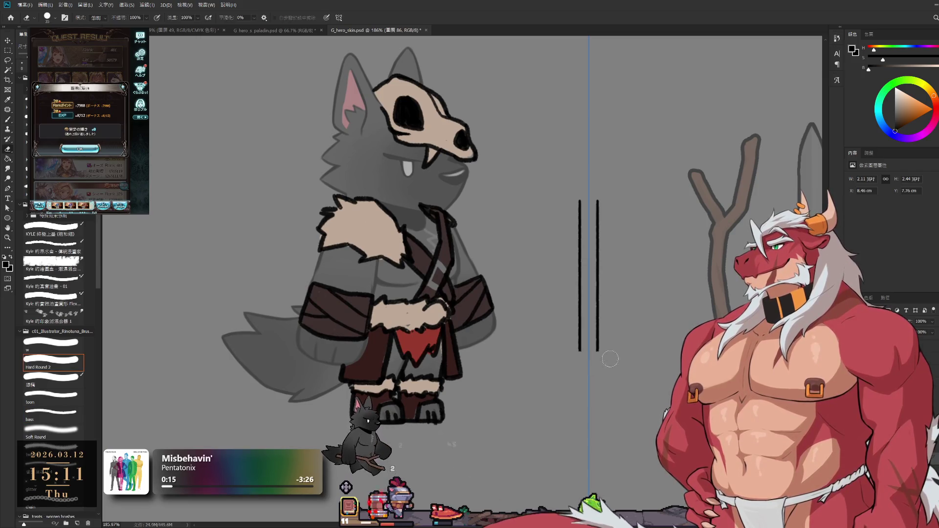
key(e)
key(b)
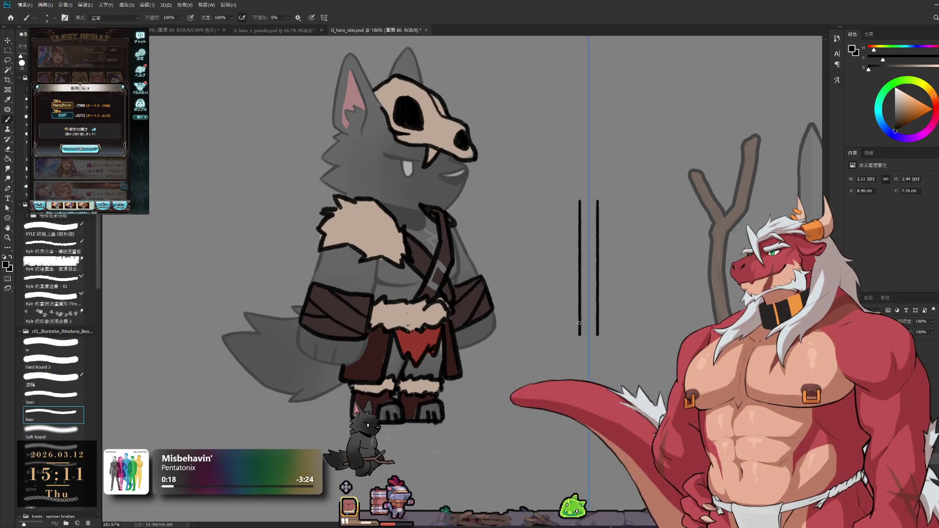
mouse_move(597, 334)
mouse_down()
mouse_move(606, 351)
mouse_move(573, 351)
mouse_up()
key(ctrl+z)
key(ctrl+z)
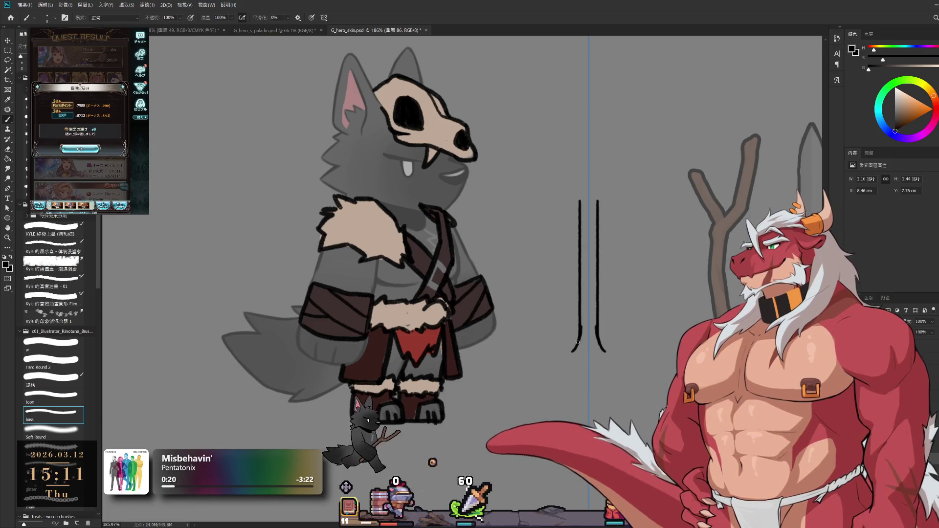
drag(598, 336, 601, 345)
drag(580, 336, 577, 346)
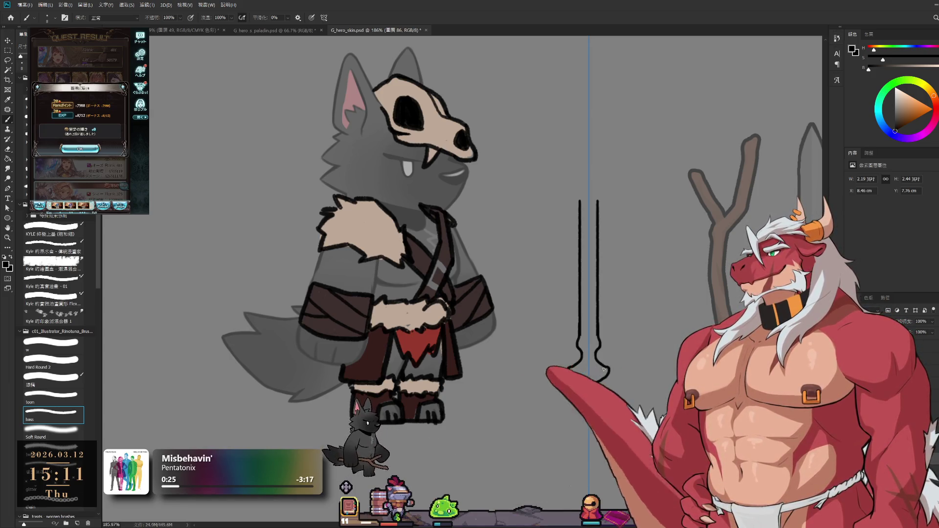
drag(615, 230, 573, 266)
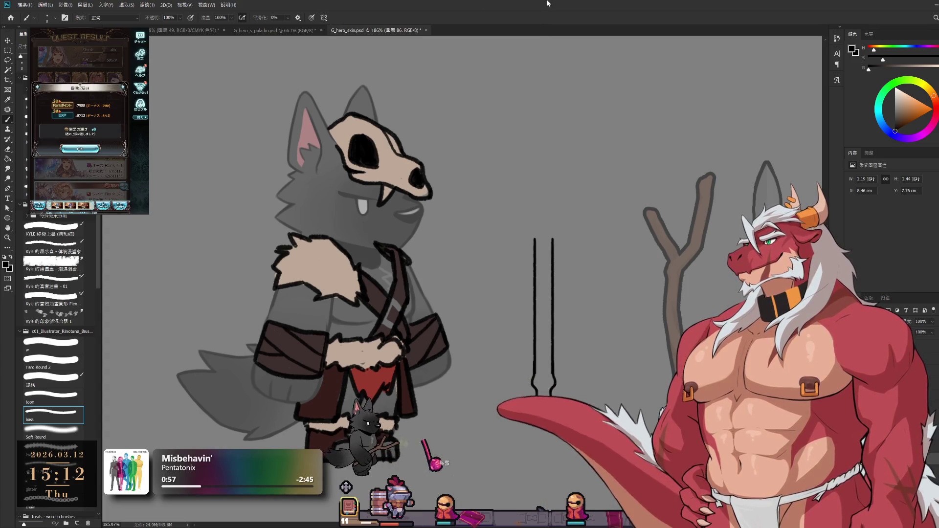
- Draw the axe head's curved top edge and the left blade down to the handle, discarding failed strokes
mouse_move(572, 217)
mouse_down()
mouse_move(601, 223)
mouse_move(551, 223)
mouse_up()
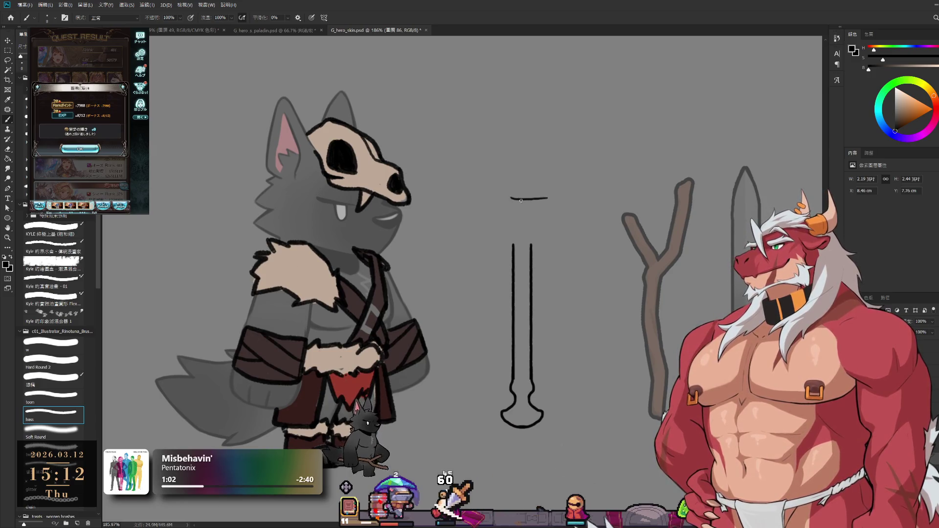
key(ctrl+z)
drag(510, 198, 582, 179)
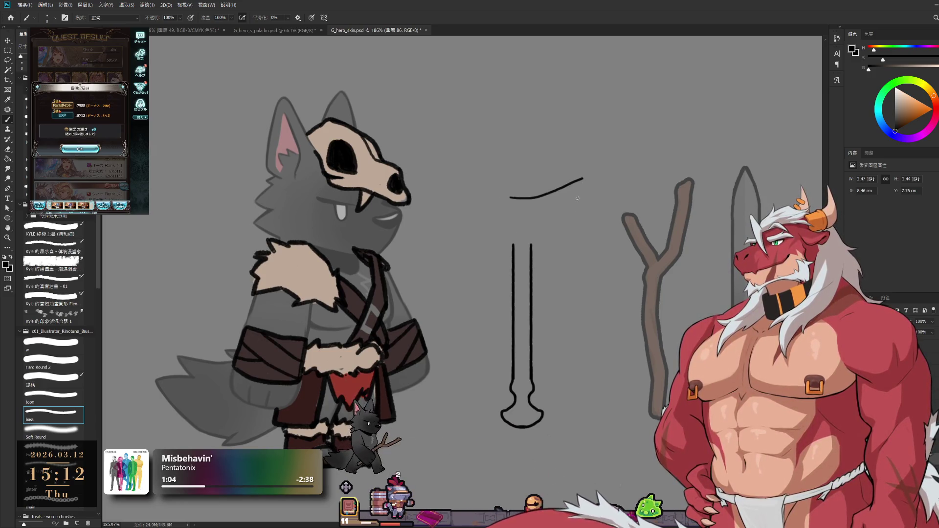
drag(587, 179, 587, 230)
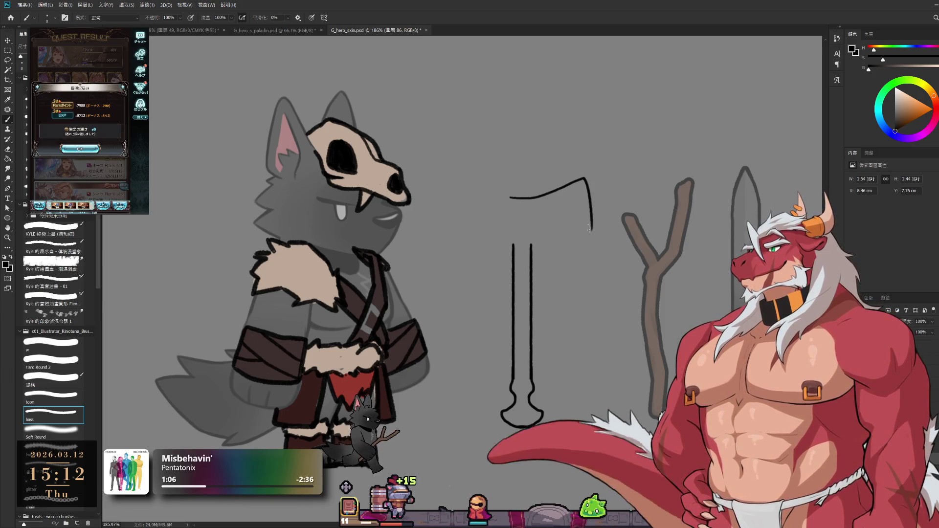
key(ctrl+z)
drag(587, 180, 595, 292)
key(ctrl+z)
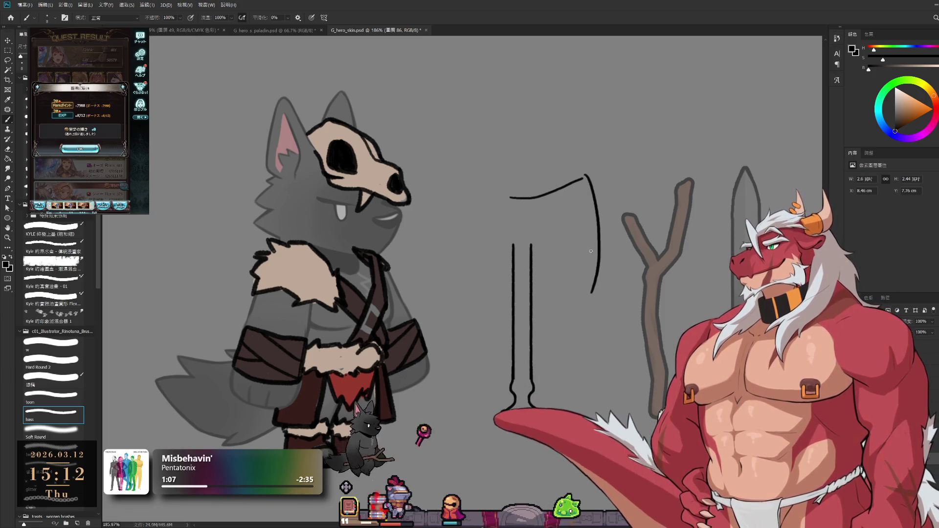
scroll(521, 187, up, 2)
scroll(520, 188, up, 2)
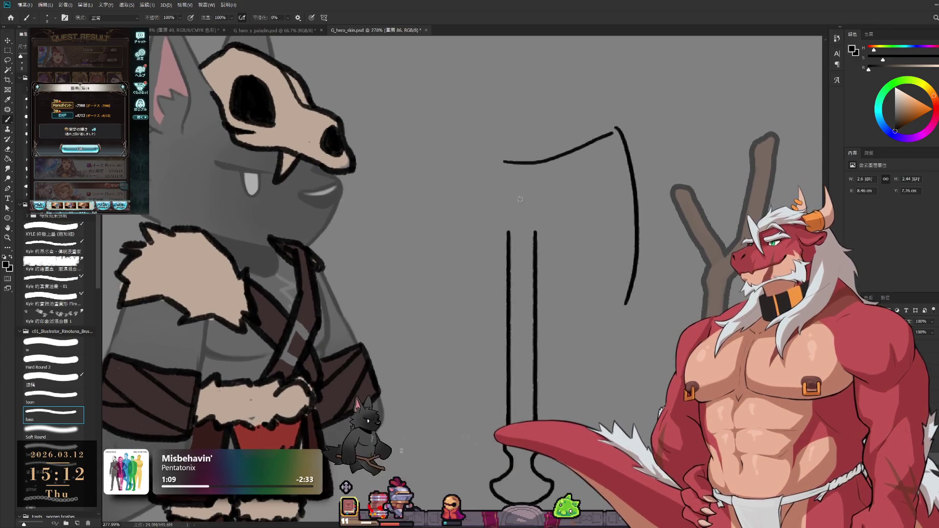
mouse_move(460, 145)
mouse_down()
mouse_move(505, 162)
mouse_move(457, 239)
mouse_up()
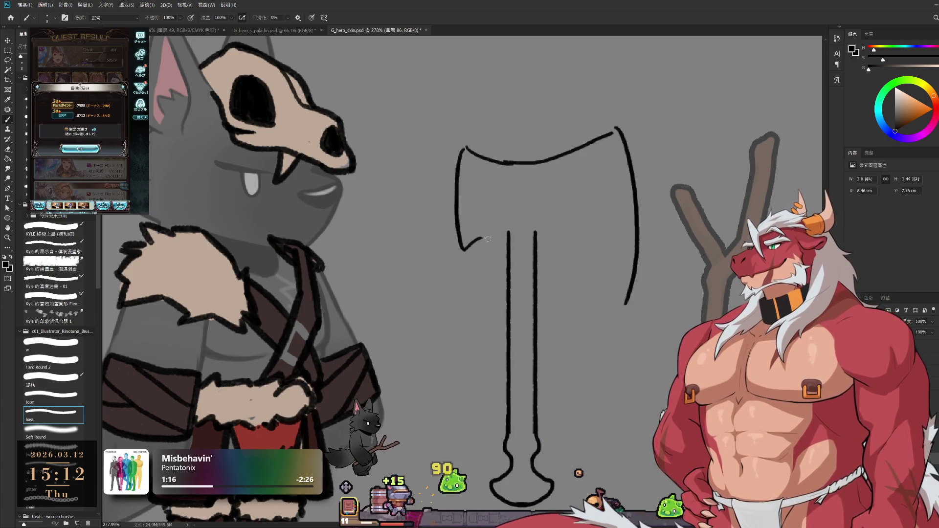
drag(481, 240, 562, 237)
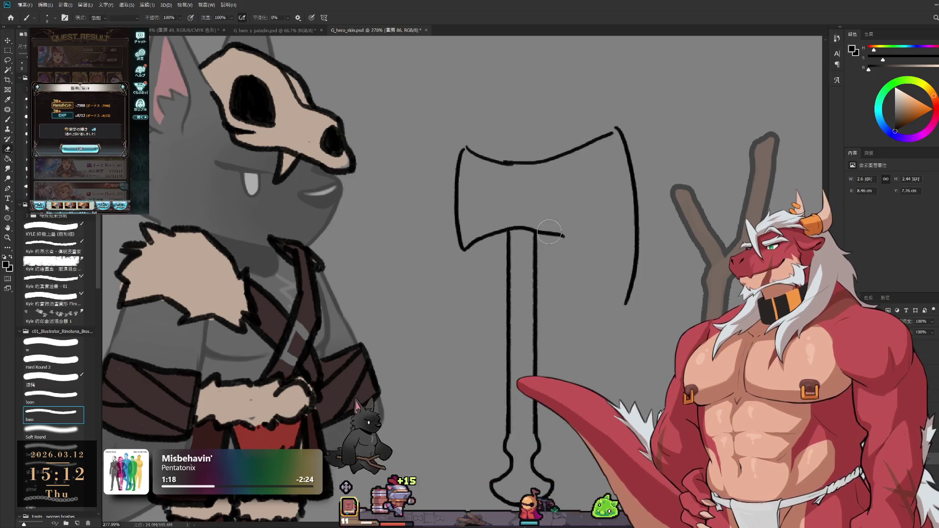
- Draw the right blade curving down from the handle to a pointed lower tip with the Hard Round 2 tip
key(comma)
key(comma)
key(comma)
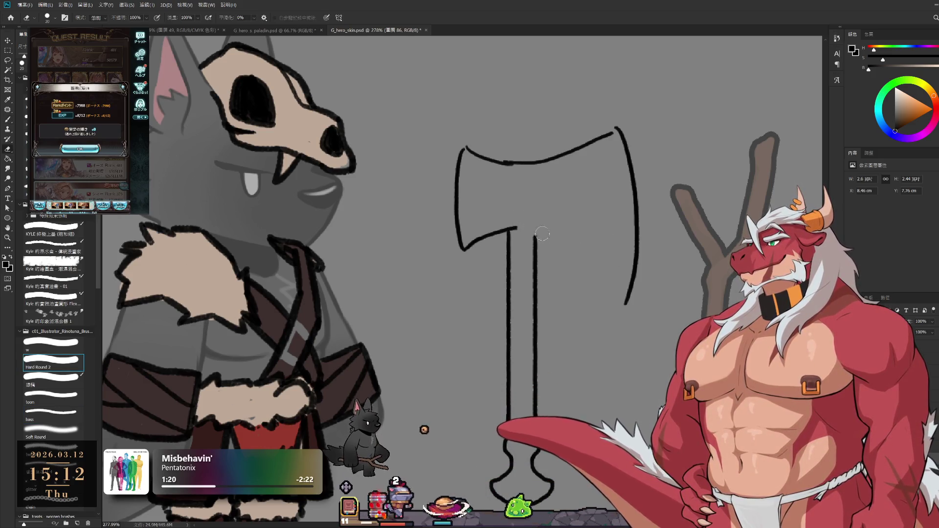
key(period)
key(period)
key(period)
drag(518, 229, 597, 284)
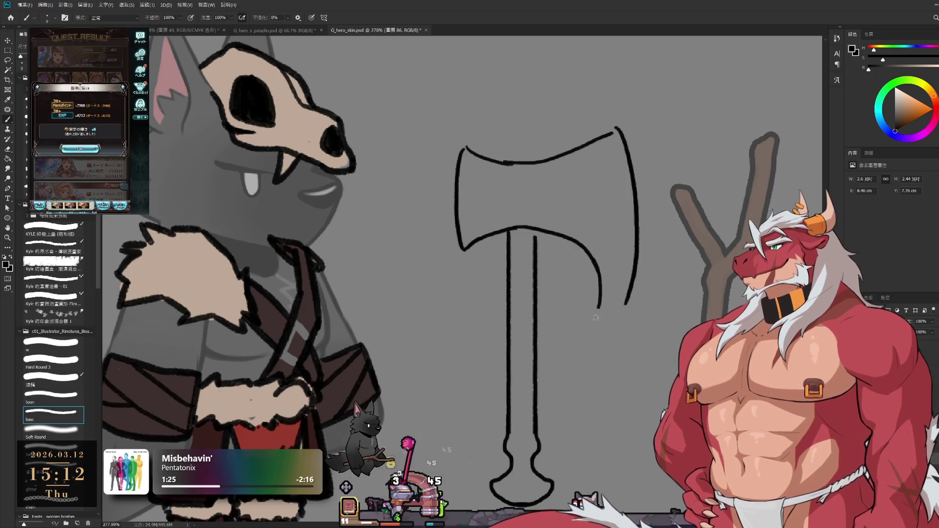
key(comma)
key(comma)
key(comma)
mouse_move(597, 313)
mouse_down()
mouse_move(625, 325)
mouse_move(608, 331)
mouse_up()
key(period)
key(period)
key(period)
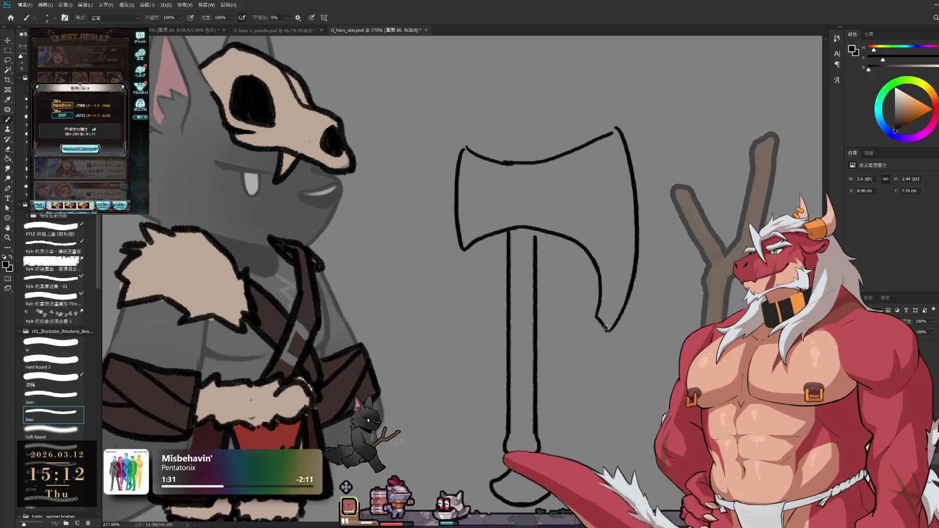
scroll(610, 309, up, 1)
scroll(616, 286, up, 1)
scroll(623, 266, up, 2)
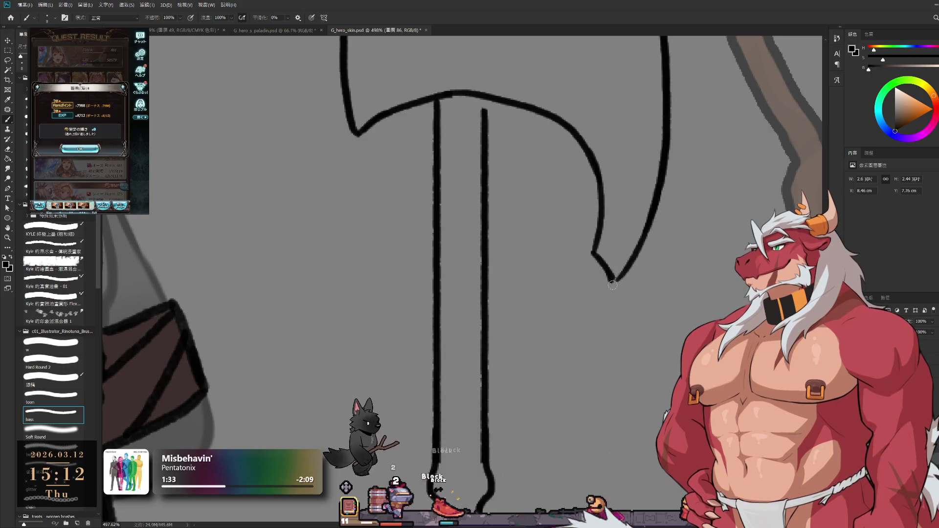
key(e)
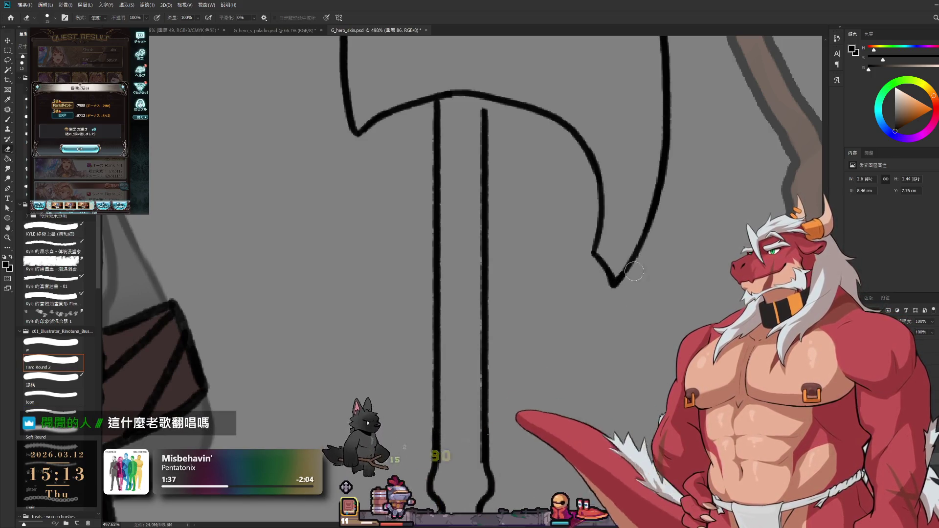
scroll(610, 294, up, 2)
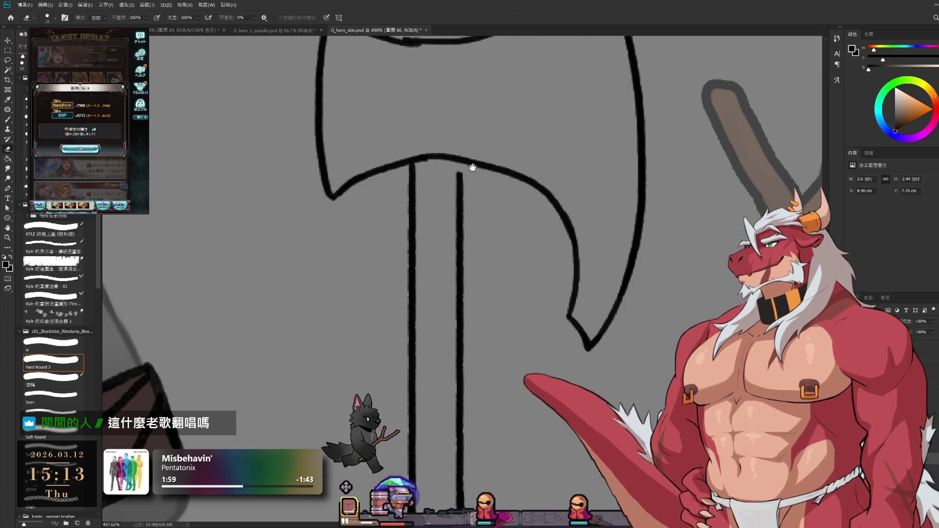
drag(473, 167, 539, 237)
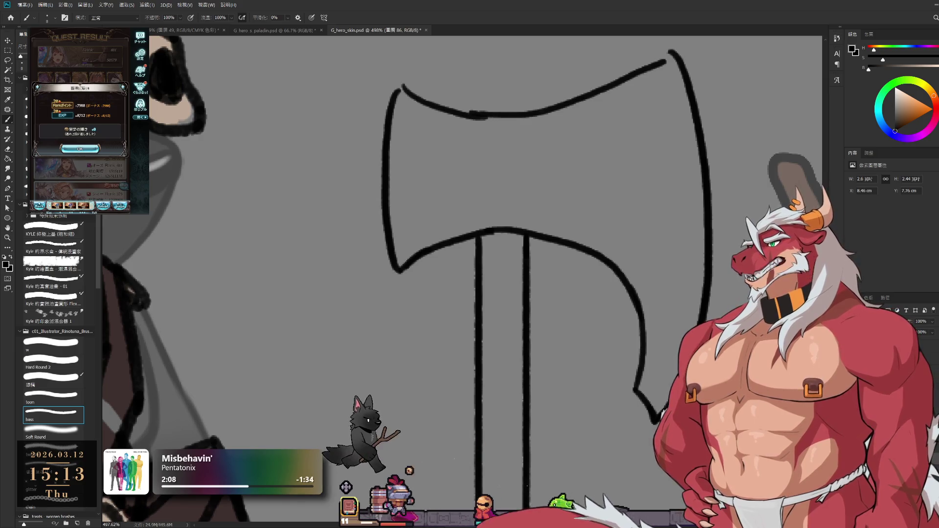
scroll(472, 187, down, 2)
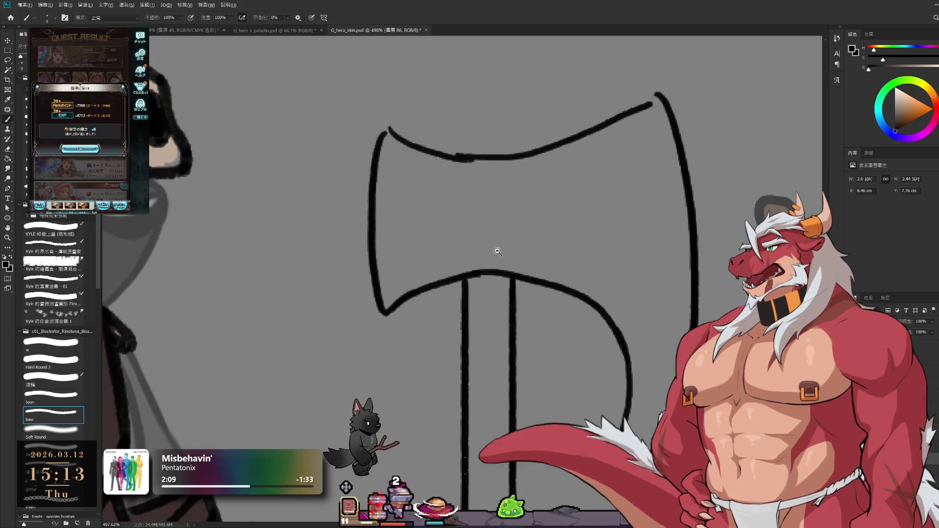
- Redraw the axe's top curve as a smooth thin dark line and erase the upper left blade edge
drag(489, 224, 430, 256)
key(e)
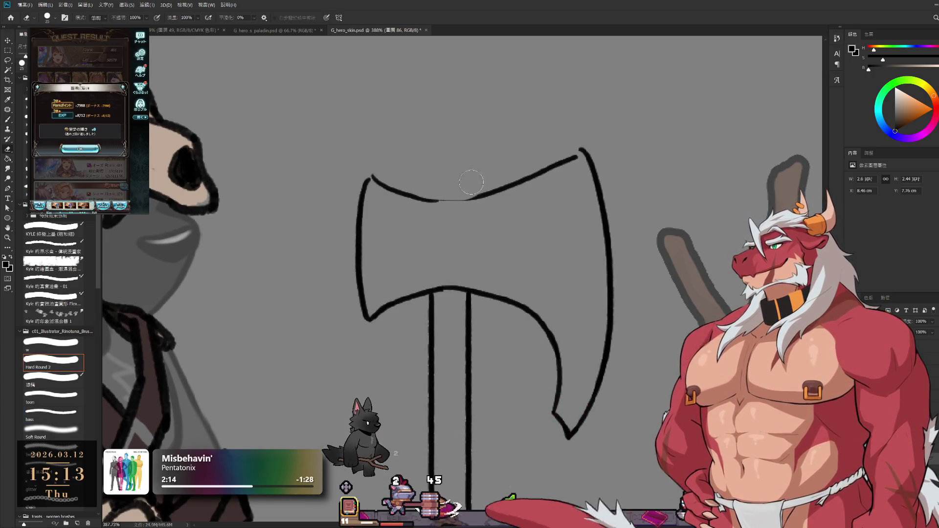
key(b)
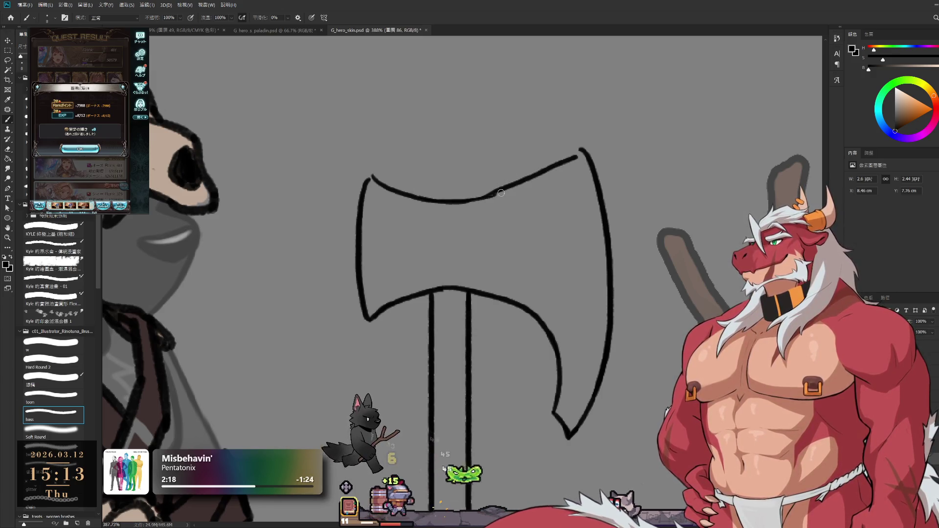
mouse_move(500, 192)
mouse_down()
mouse_move(415, 198)
mouse_move(502, 193)
mouse_up()
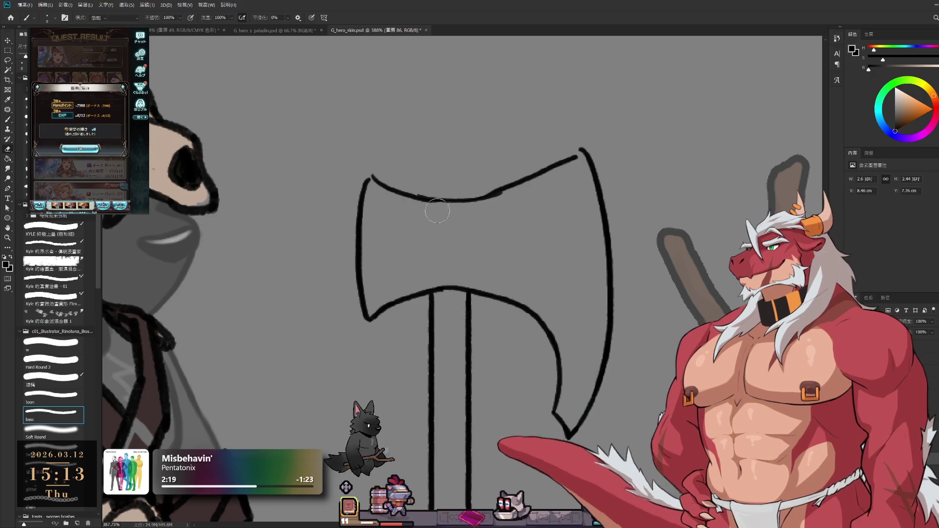
key(e)
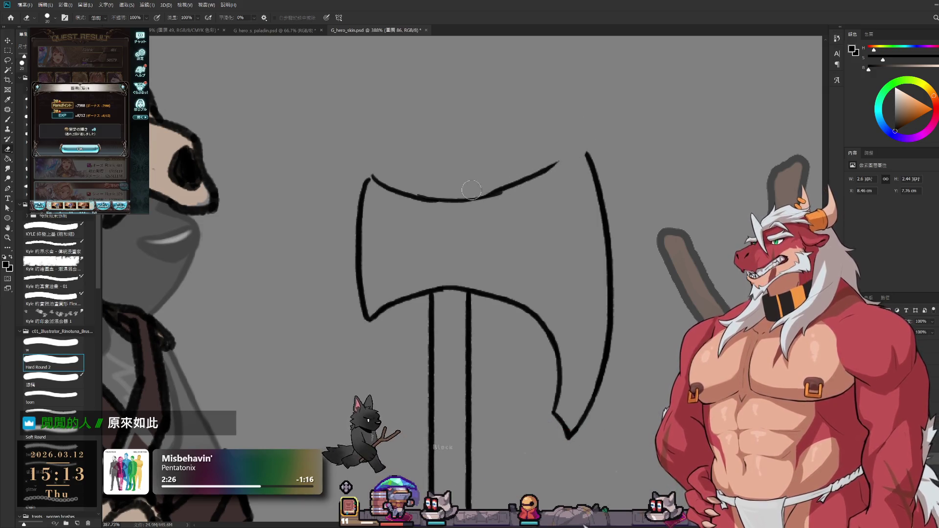
key(b)
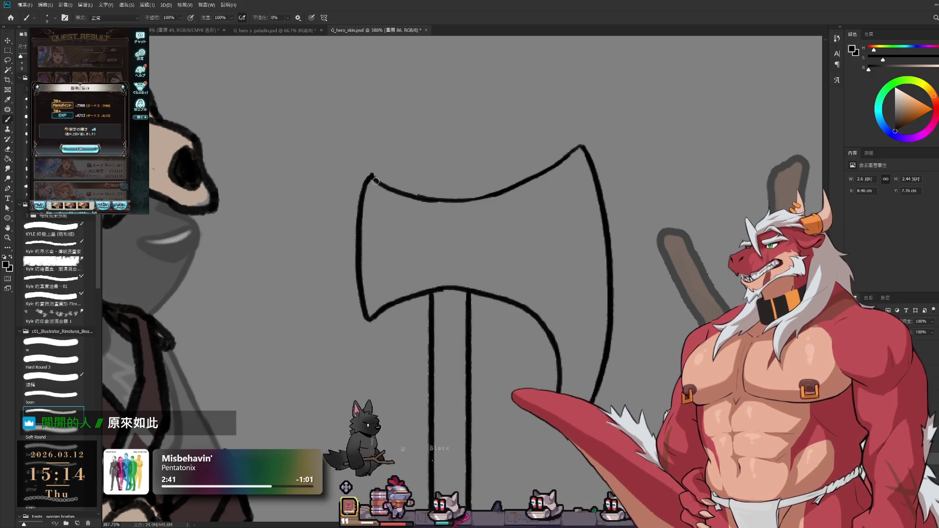
key(e)
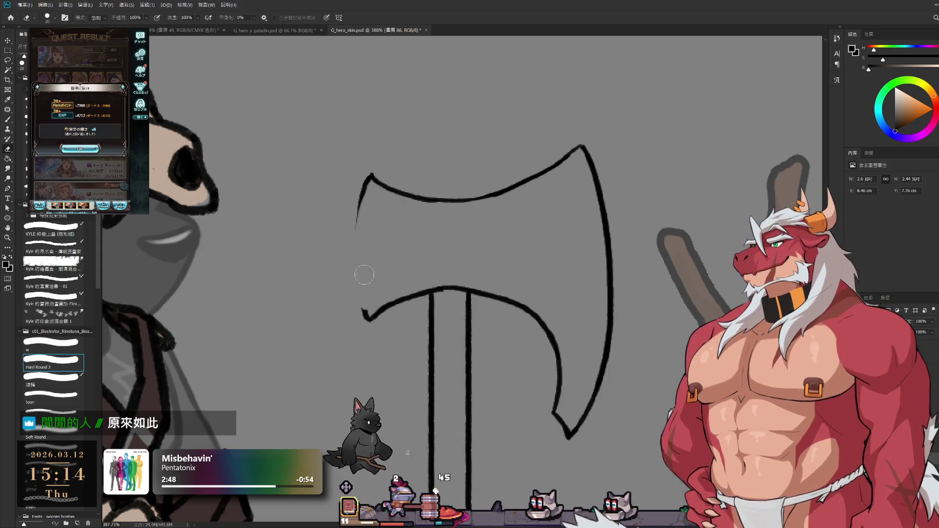
- Redraw the axe's left blade edge as one continuous curve to the lower point, erasing stray tails
key(b)
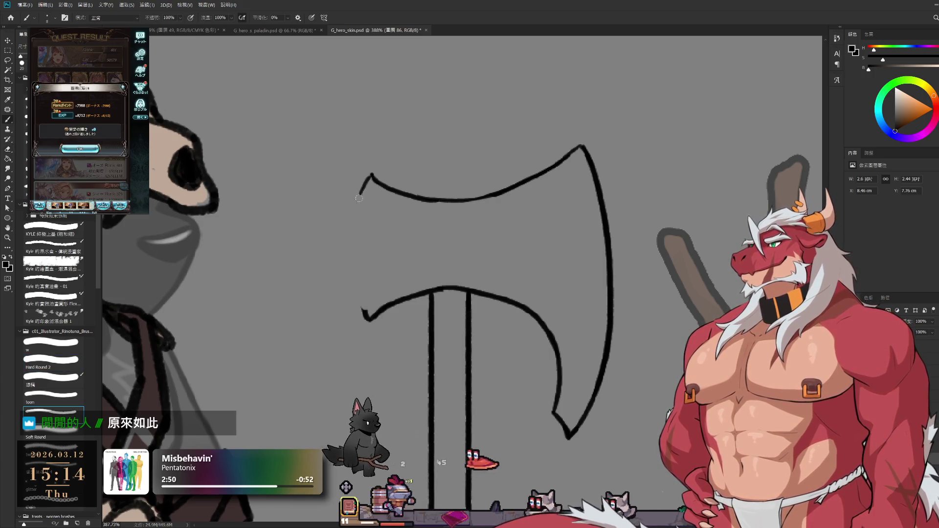
drag(371, 177, 351, 295)
key(ctrl+z)
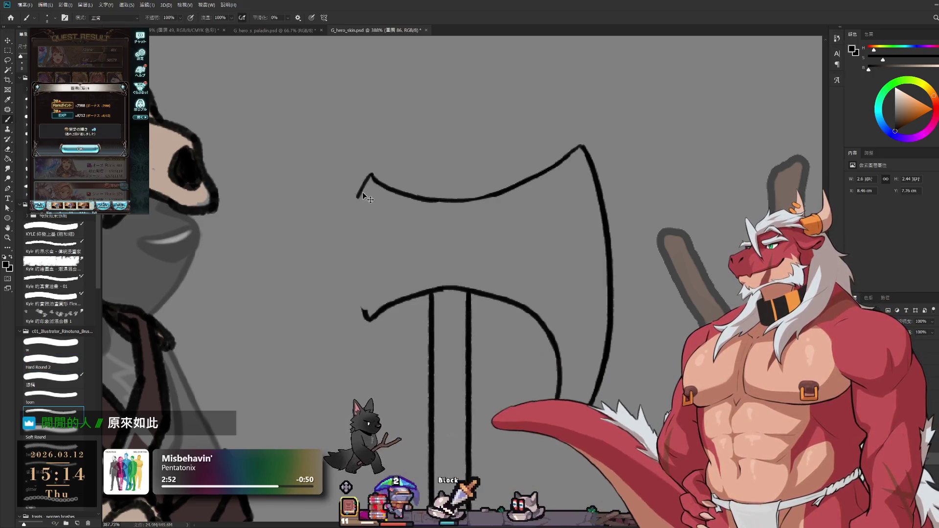
mouse_move(371, 176)
mouse_down()
mouse_move(348, 309)
mouse_move(345, 294)
mouse_up()
key(e)
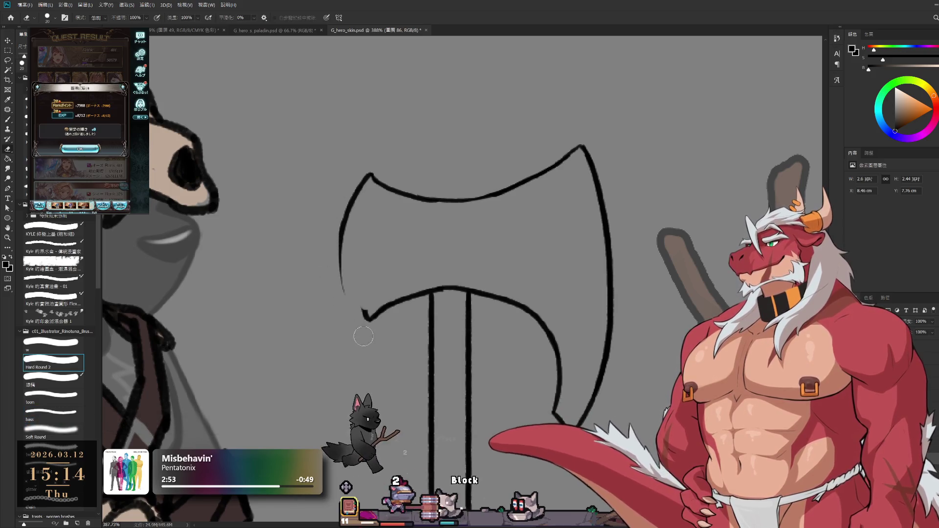
key(b)
drag(347, 228, 365, 318)
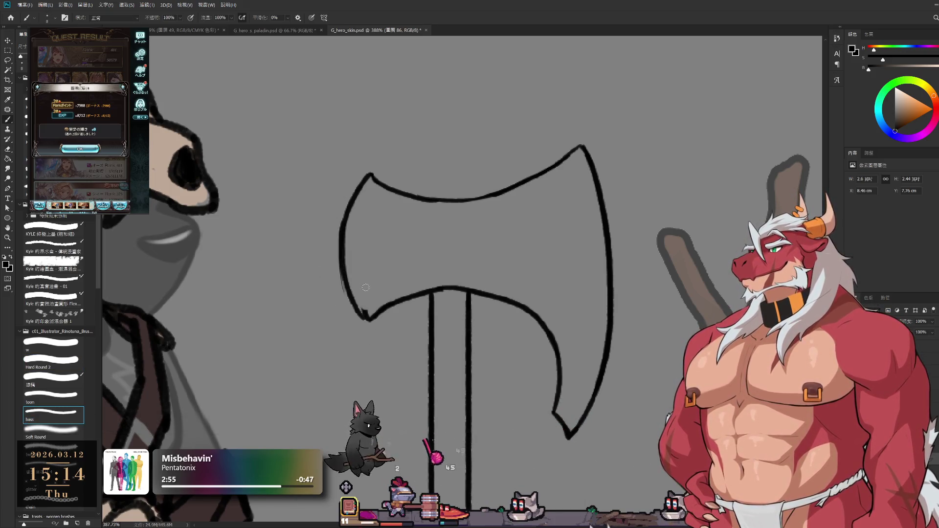
key(e)
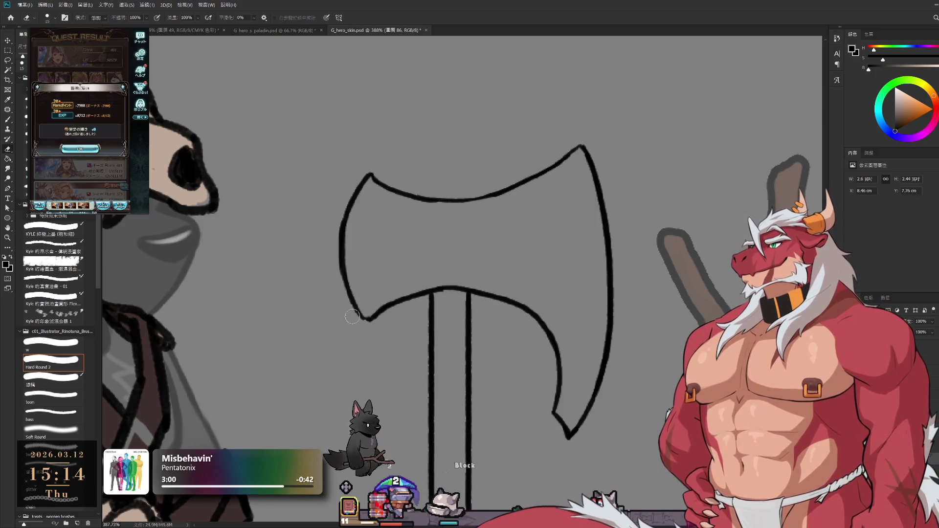
key(b)
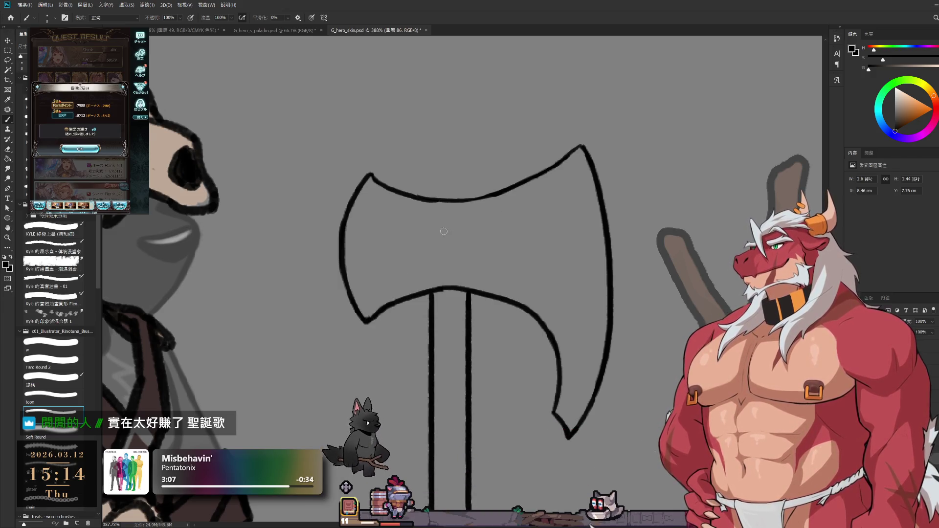
key(e)
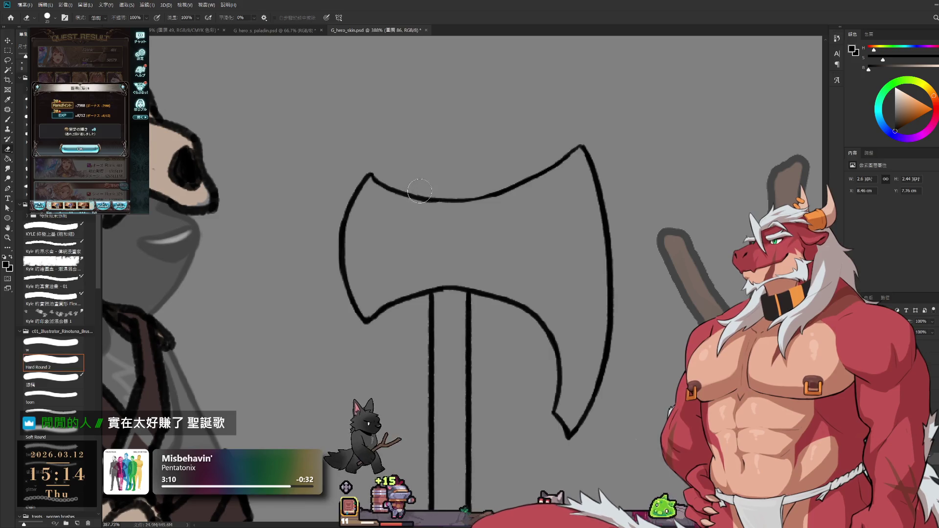
- Erase the middle of the axe's top edge and the cross stroke, then extend the handle lines up through the blade centre
drag(405, 192, 470, 199)
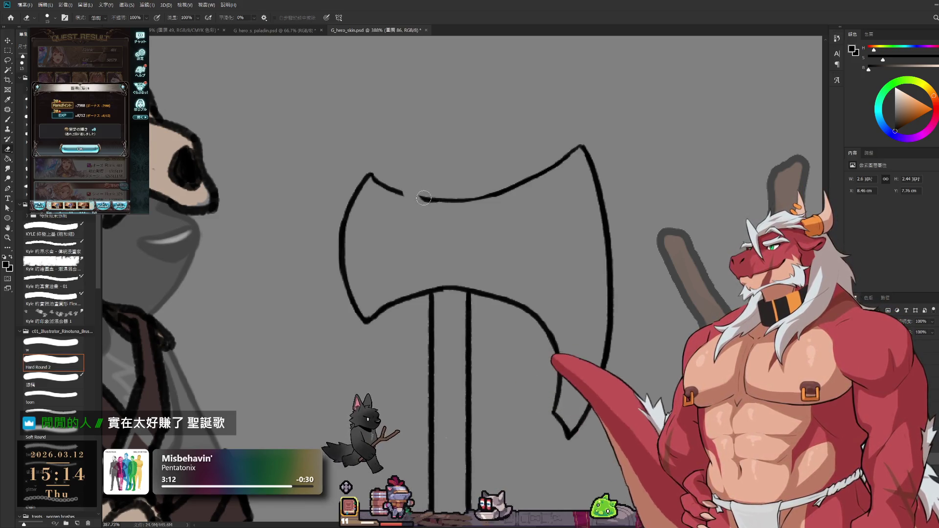
drag(438, 288, 470, 291)
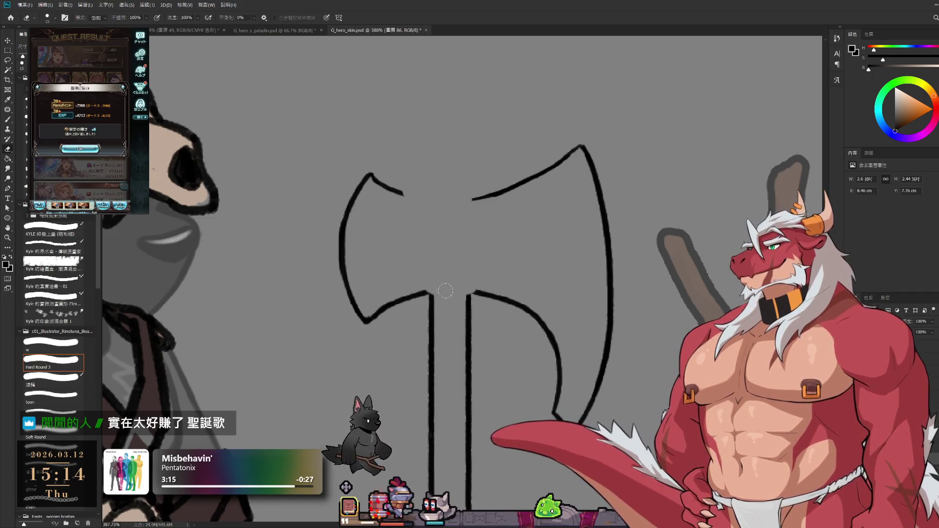
key(b)
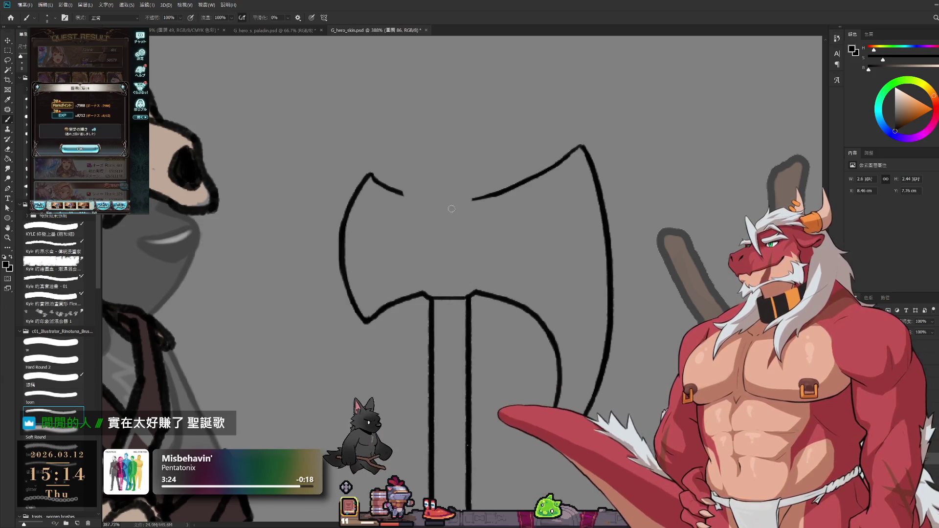
drag(420, 209, 420, 292)
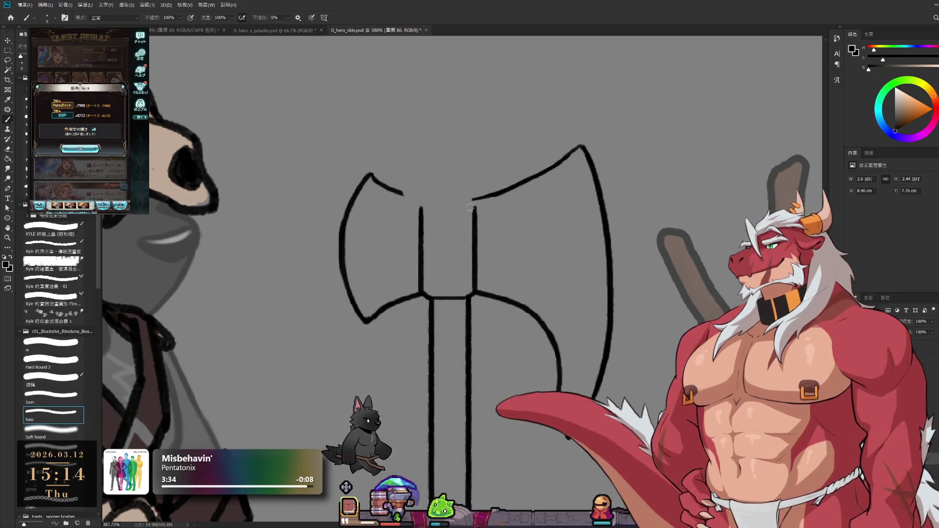
- Clear the junction at the handle top and draw a rectangular cap across it
key(e)
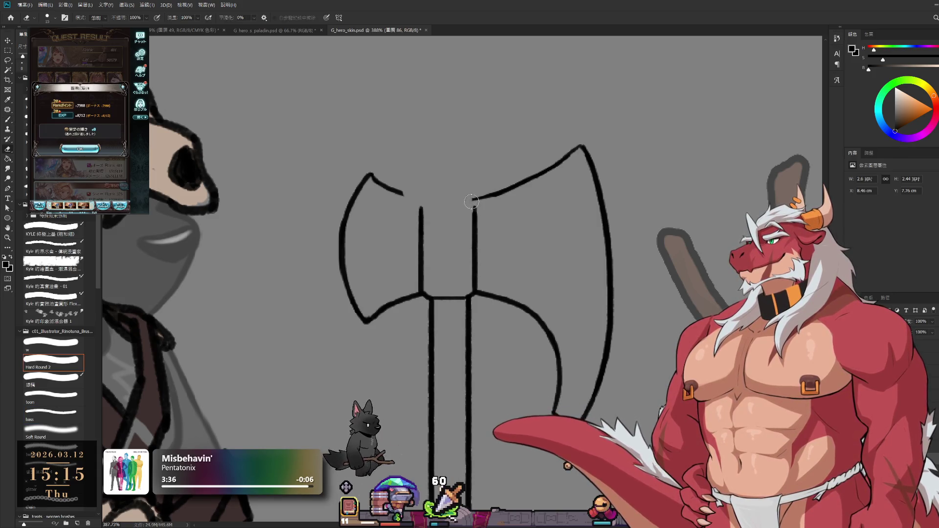
drag(471, 200, 474, 206)
key(b)
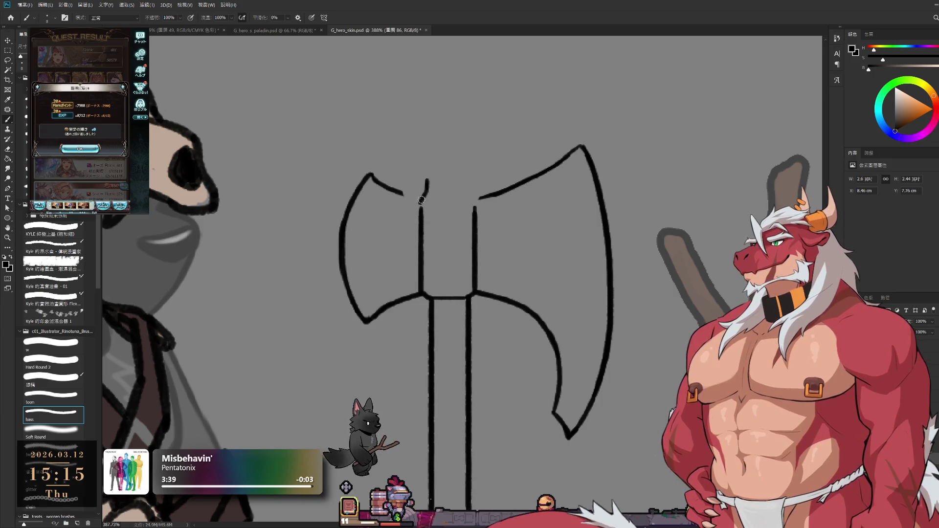
drag(430, 179, 467, 180)
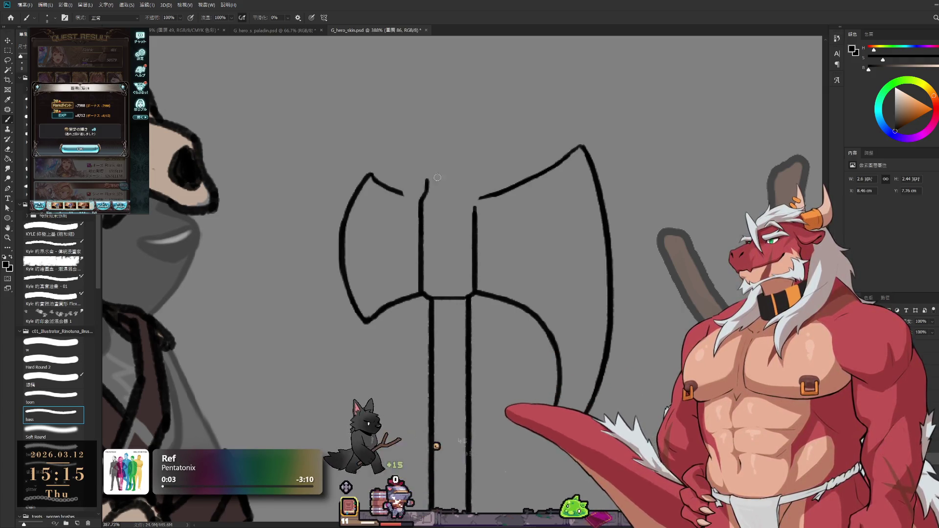
mouse_move(425, 184)
mouse_down()
mouse_move(468, 179)
mouse_move(472, 199)
mouse_up()
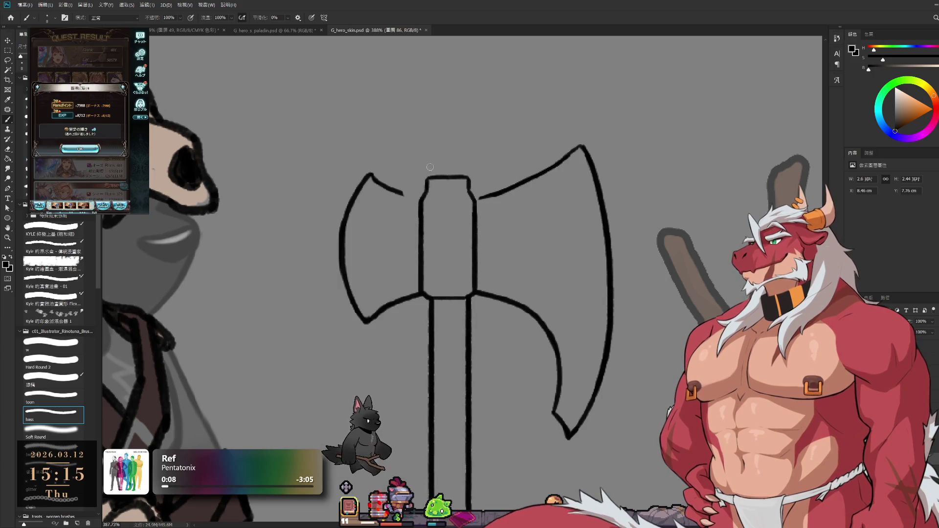
- Erase the overlapping upper-left blade stroke and rejoin both blade tops to the cap
key(e)
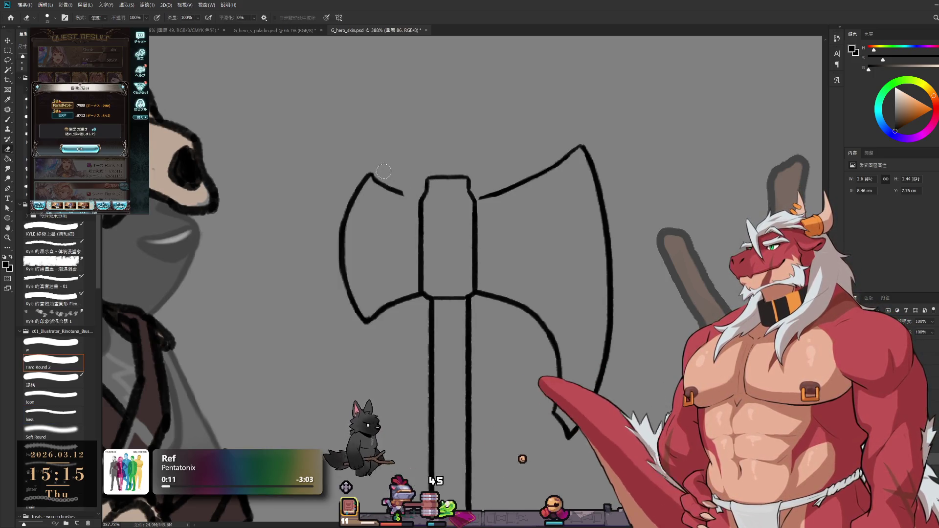
mouse_move(404, 195)
mouse_down()
mouse_move(379, 181)
mouse_move(423, 200)
mouse_up()
key(b)
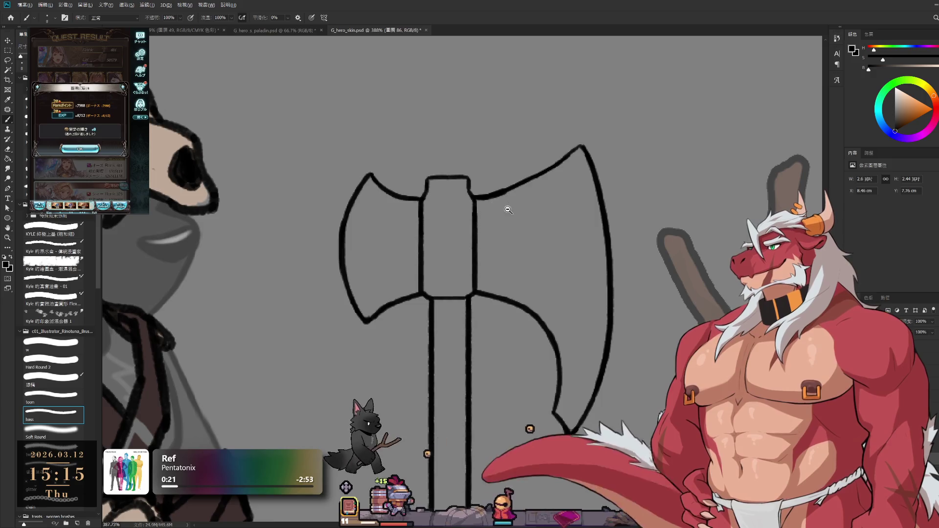
scroll(504, 198, down, 5)
- Zoom out and pan to frame the whole wolf beside the axe, forked staff and sword sketches
drag(593, 189, 604, 224)
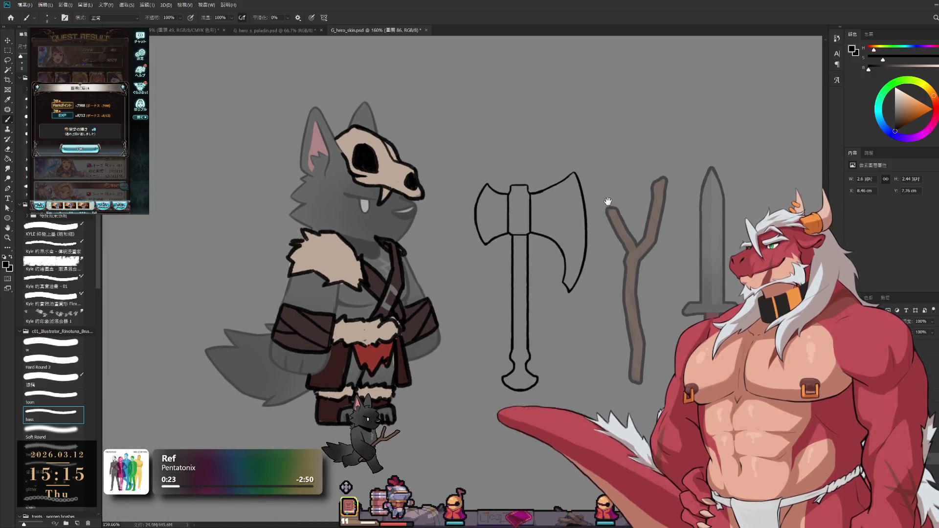
drag(559, 110, 513, 106)
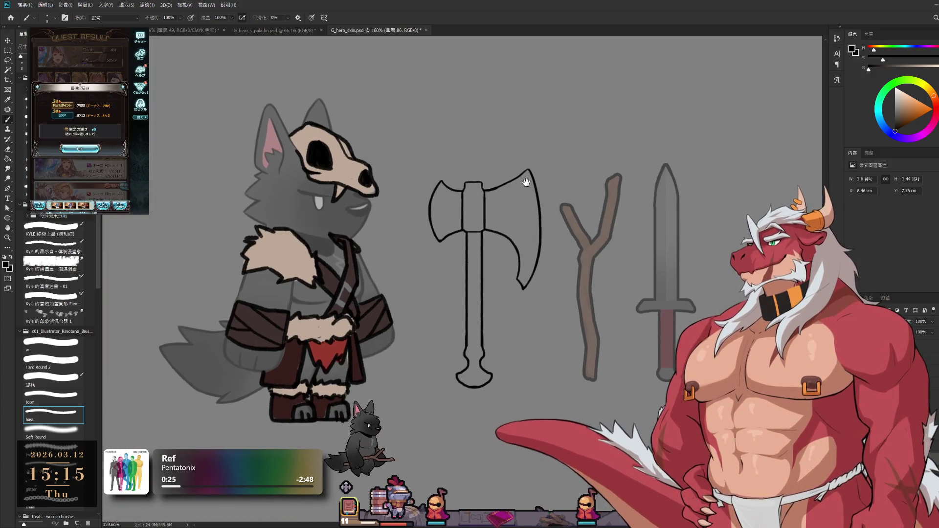
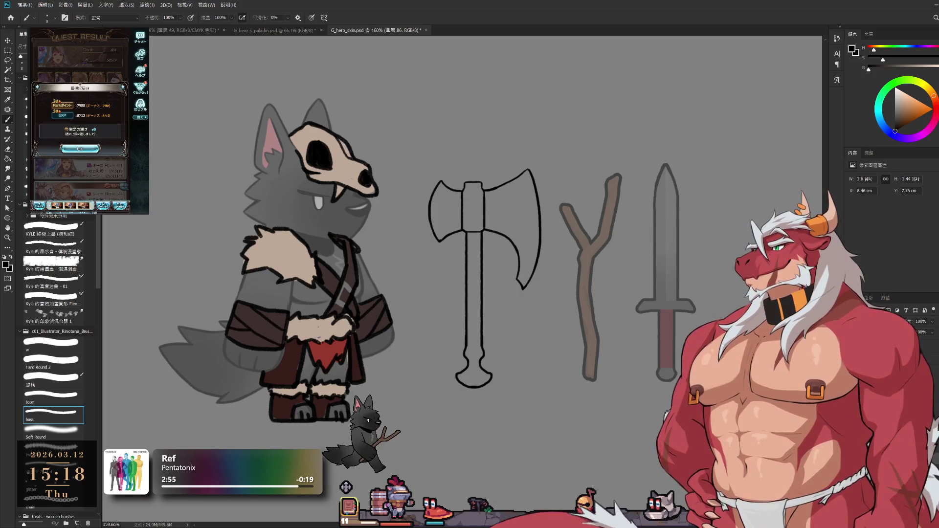
- Dismiss the game's reward popup and start the chosen HL quest from the multi-battle list
click(81, 149)
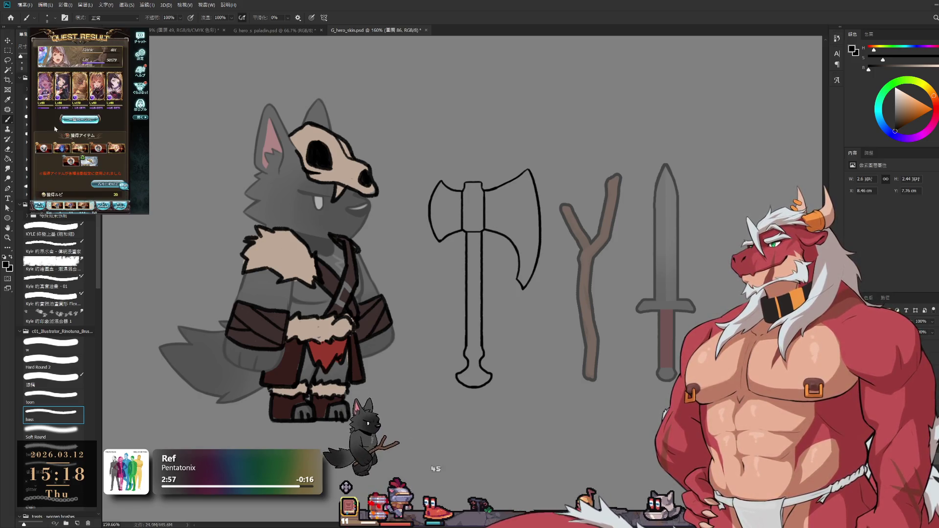
click(66, 136)
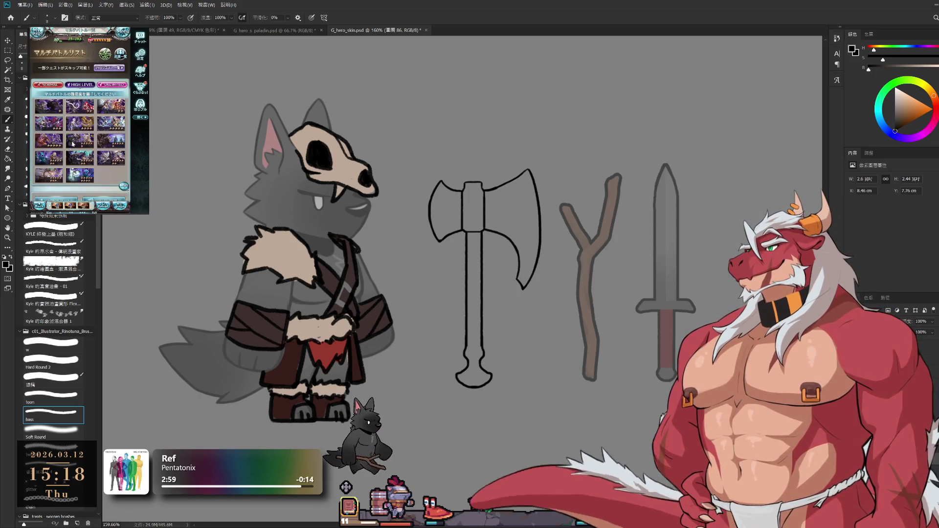
click(51, 145)
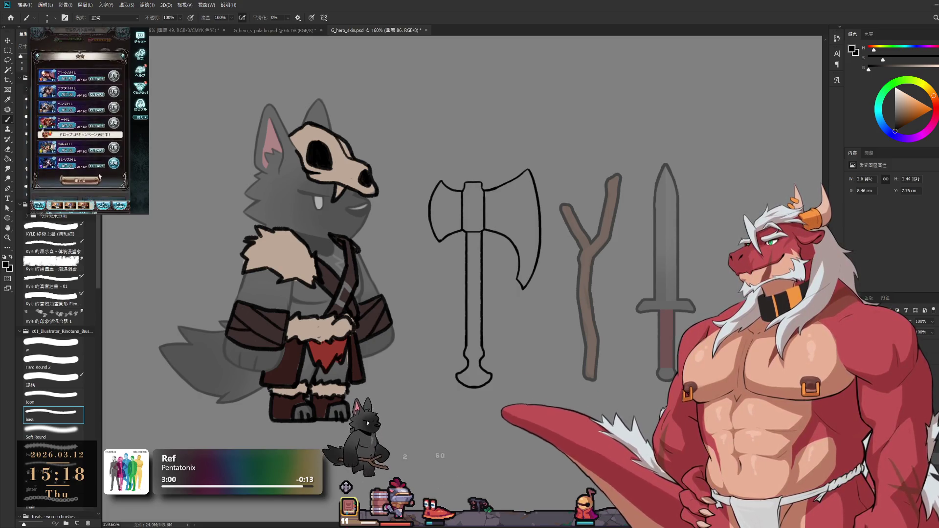
click(114, 111)
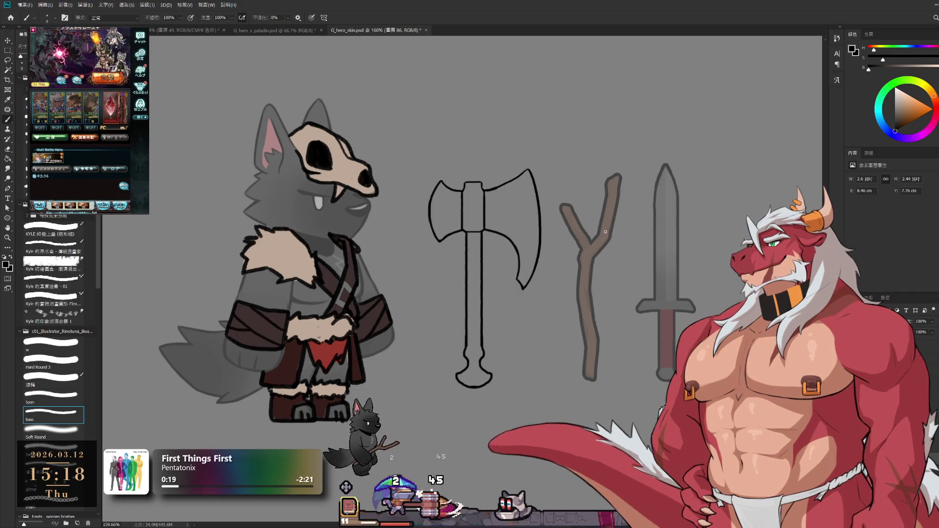
- Draw a band line across the axe handle with a first diagonal wrap line below it
drag(562, 252, 605, 269)
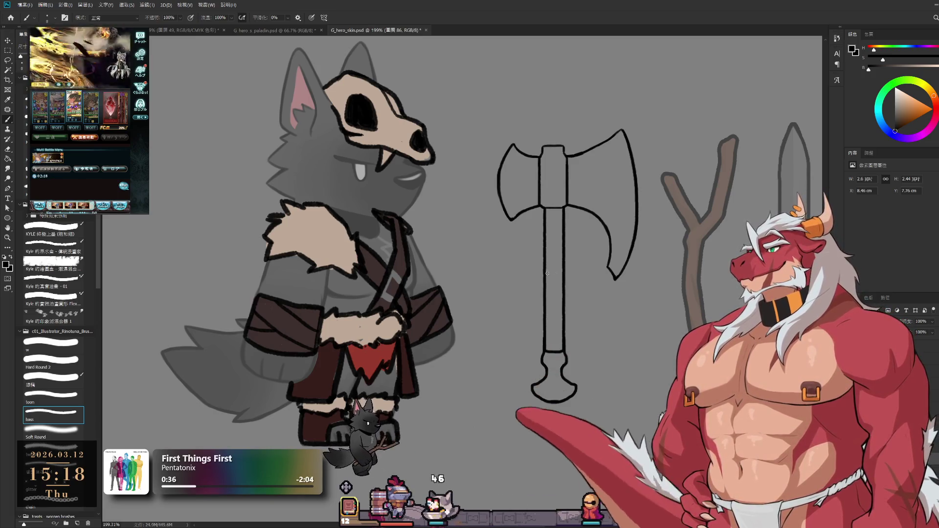
drag(545, 269, 562, 270)
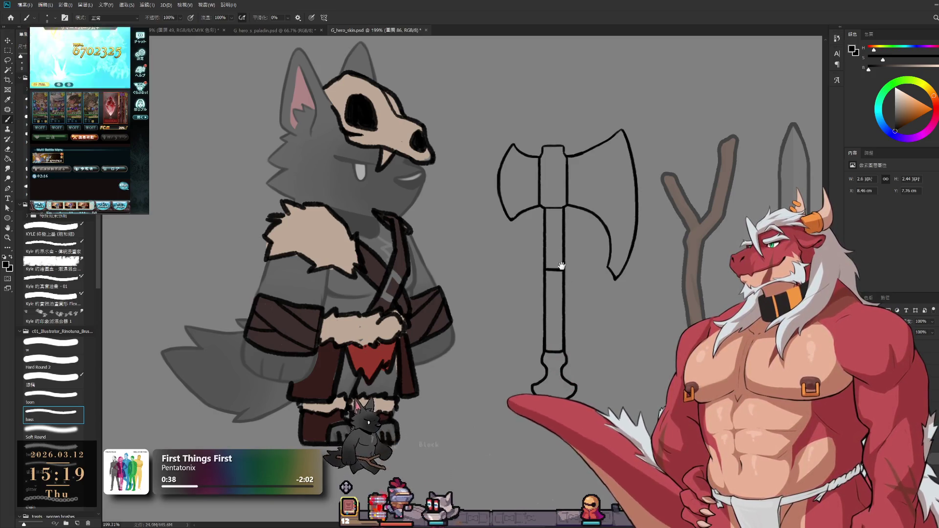
scroll(562, 268, up, 2)
scroll(580, 243, up, 2)
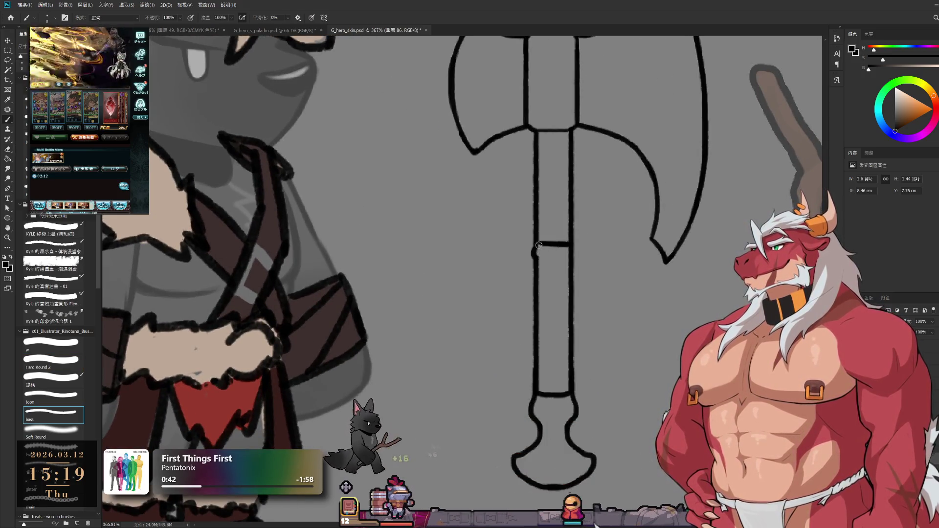
key(e)
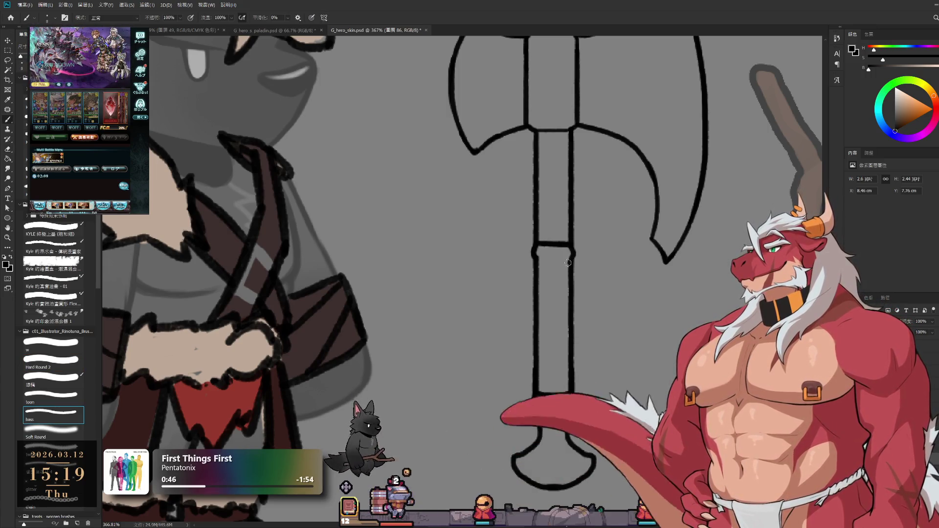
drag(573, 254, 553, 278)
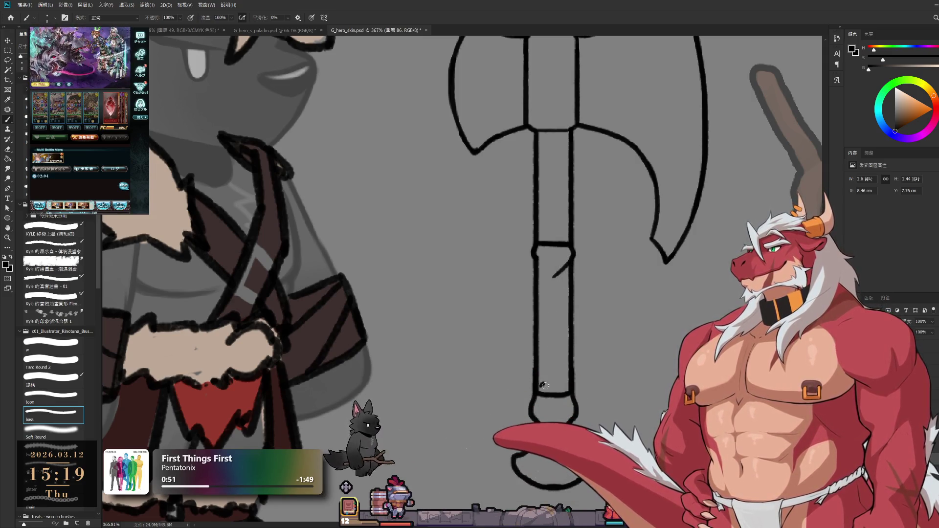
key(e)
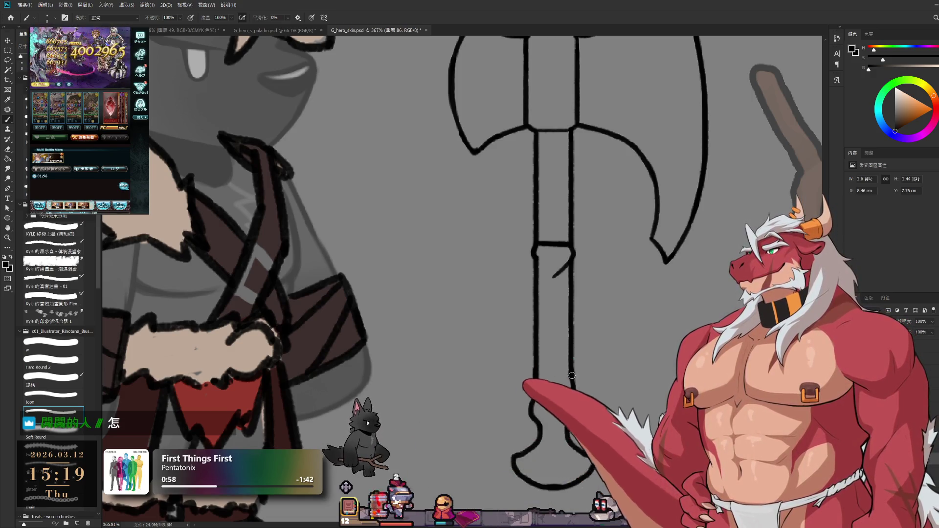
- Add a diagonal wrap stroke lower on the handle, undoing and redrawing the misplaced one
drag(535, 379, 556, 363)
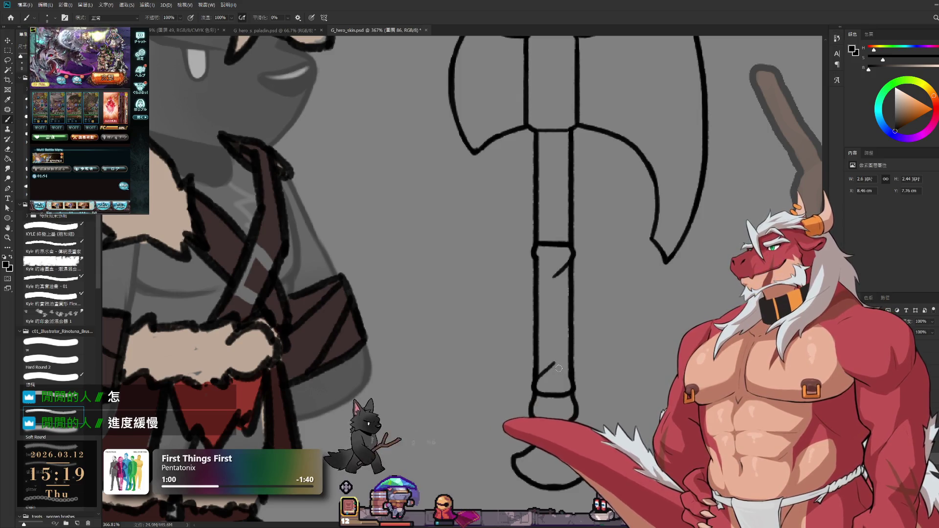
key(ctrl+z)
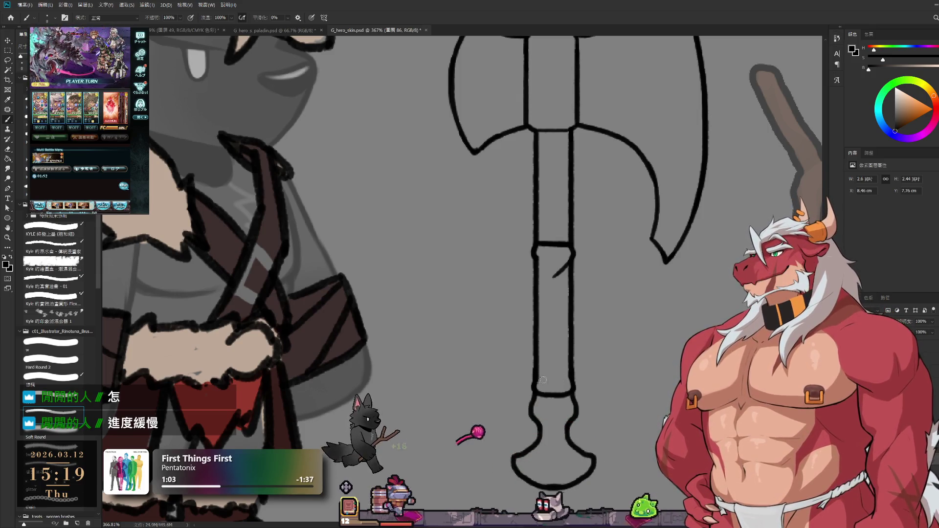
drag(536, 381, 565, 367)
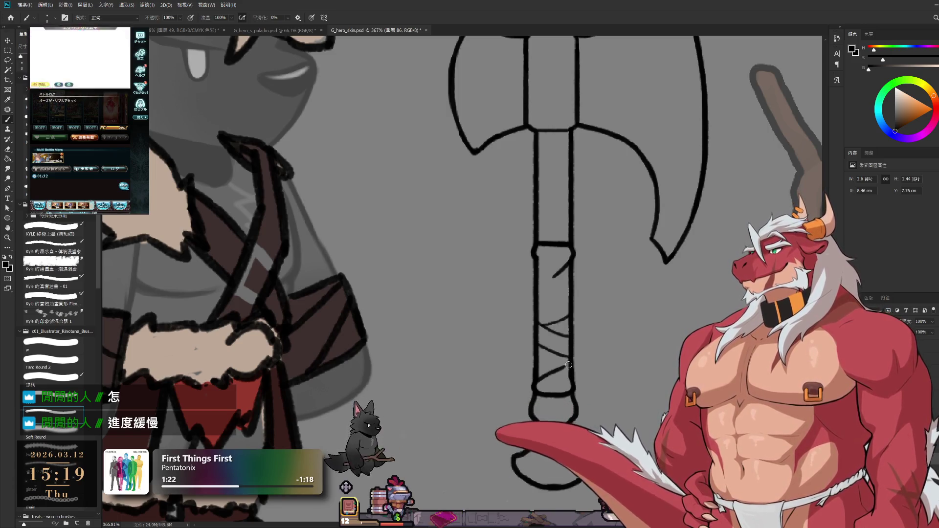
- Erase the lower curved wrap line and brush in replacement diagonal wrap strokes along the grip
key(e)
drag(561, 371, 543, 383)
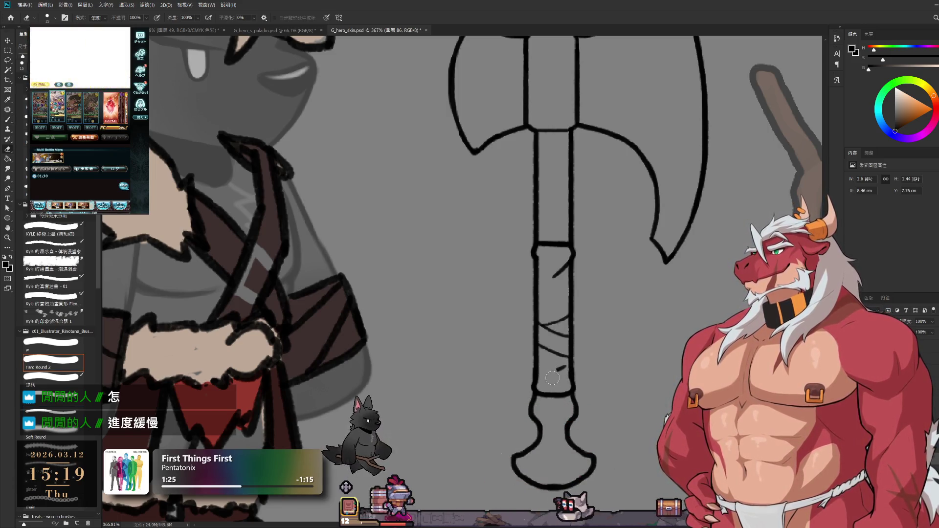
key(b)
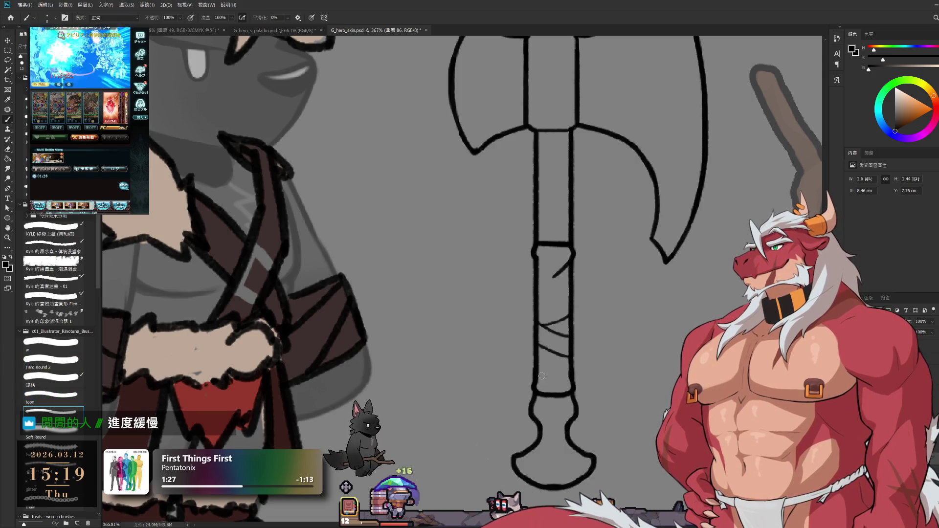
drag(539, 365, 555, 376)
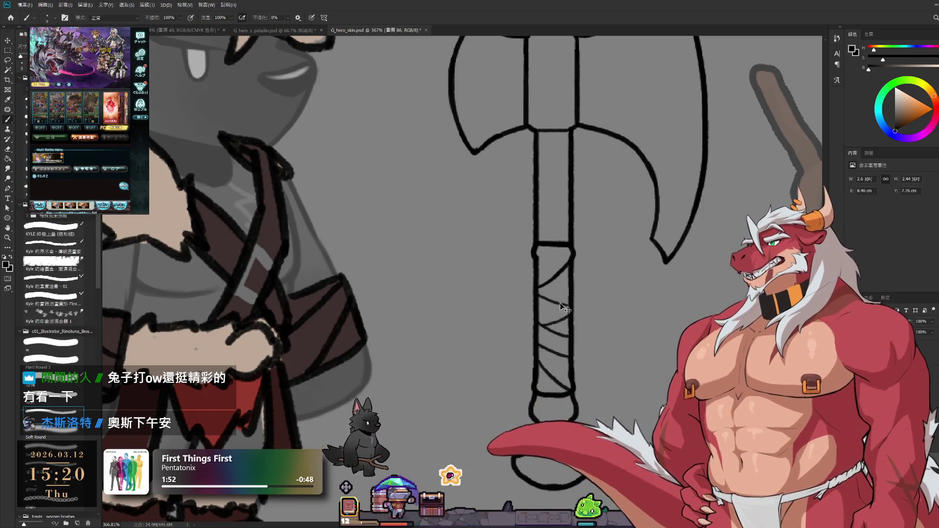
drag(542, 295, 570, 307)
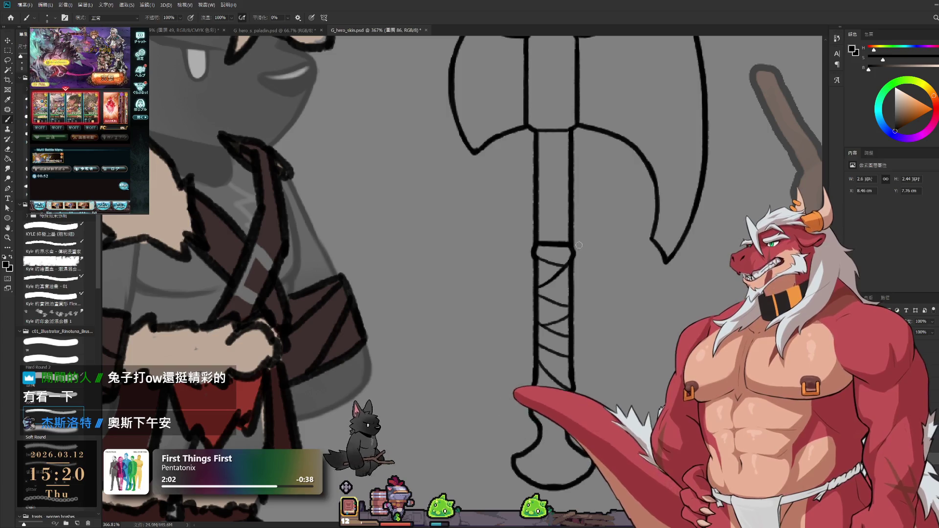
scroll(584, 205, down, 1)
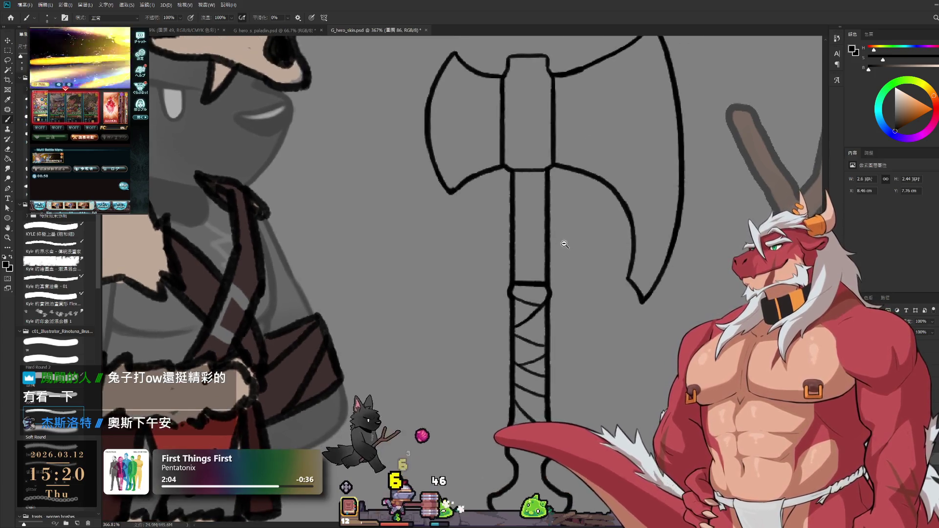
scroll(584, 209, down, 1)
scroll(583, 221, down, 1)
scroll(582, 229, down, 1)
scroll(582, 230, up, 1)
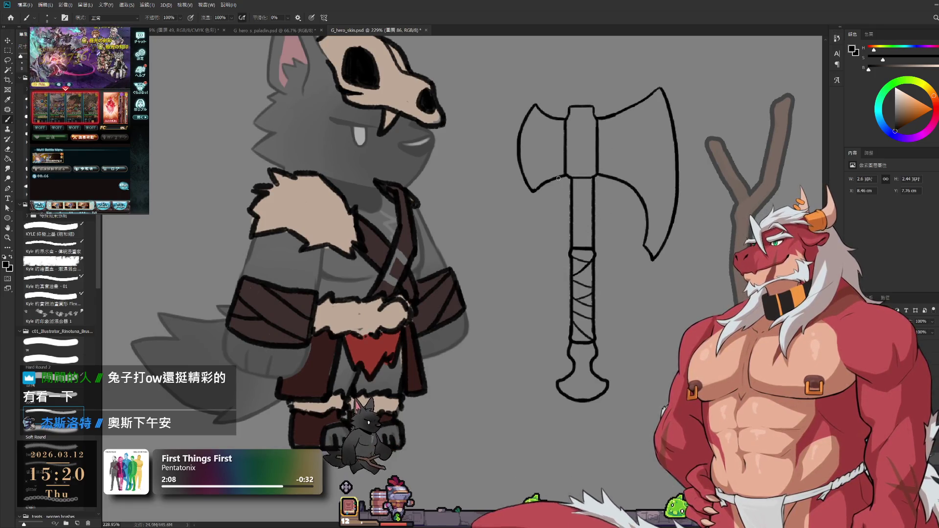
scroll(560, 137, up, 1)
scroll(554, 134, up, 2)
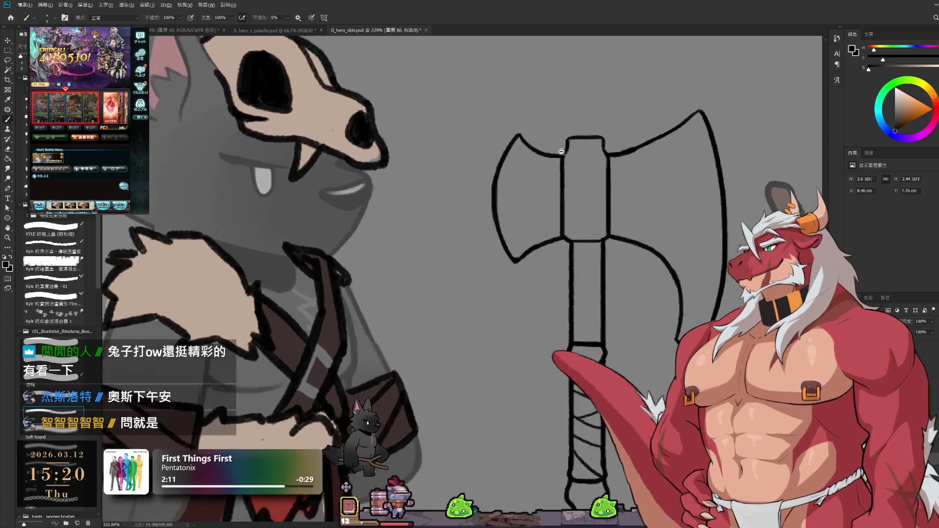
scroll(548, 130, up, 1)
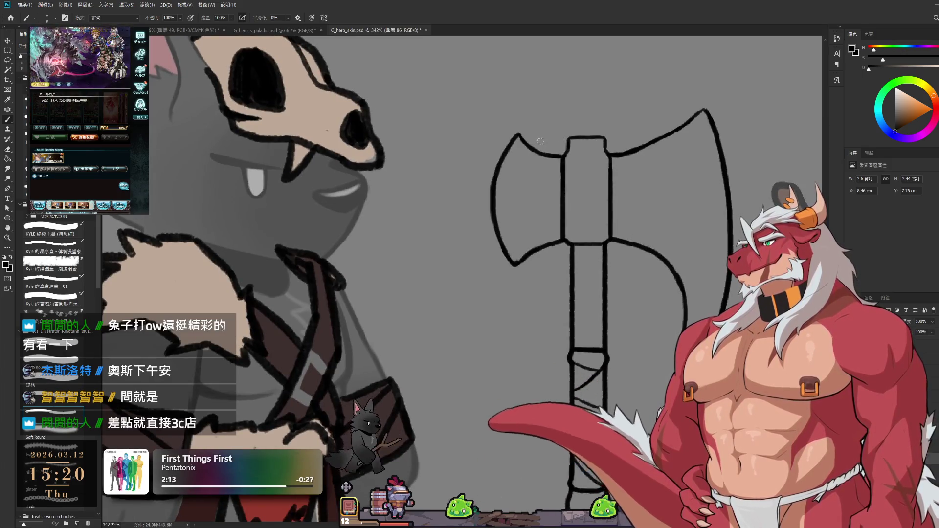
- Draw a vertical line inside the axe blade, toggling between eraser and brush
key(e)
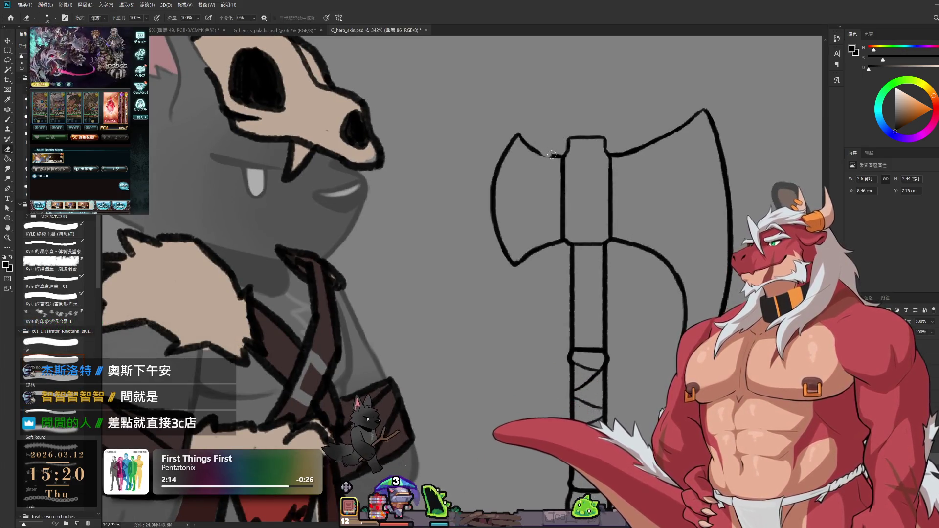
key(b)
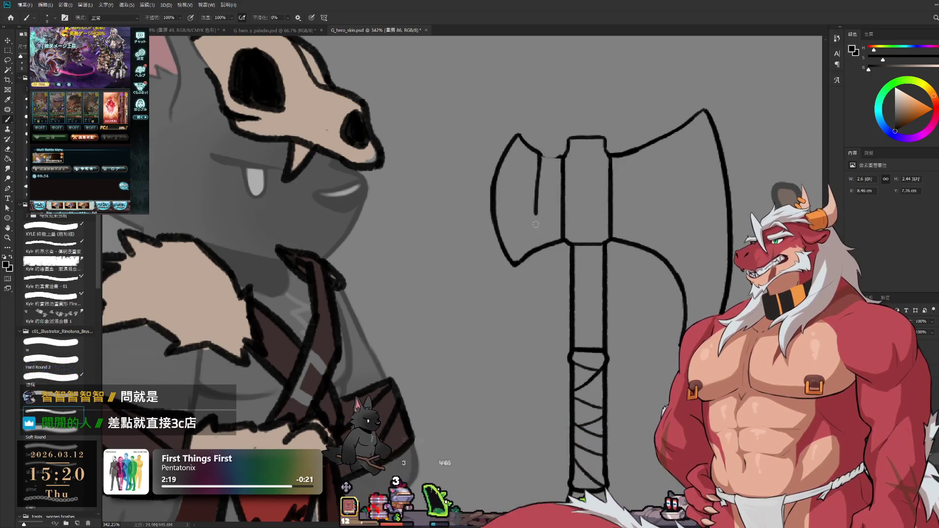
mouse_move(542, 156)
mouse_down()
mouse_move(537, 241)
mouse_move(532, 220)
mouse_move(555, 245)
mouse_up()
key(e)
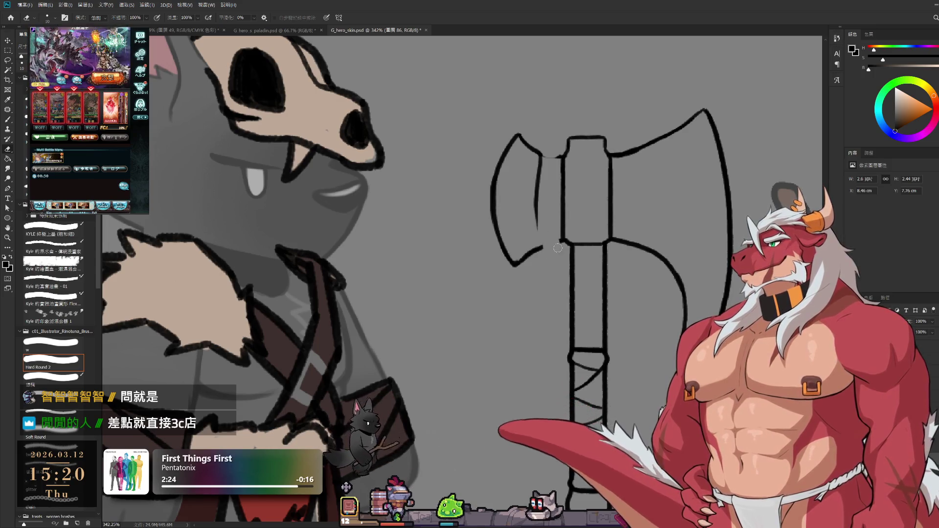
key(b)
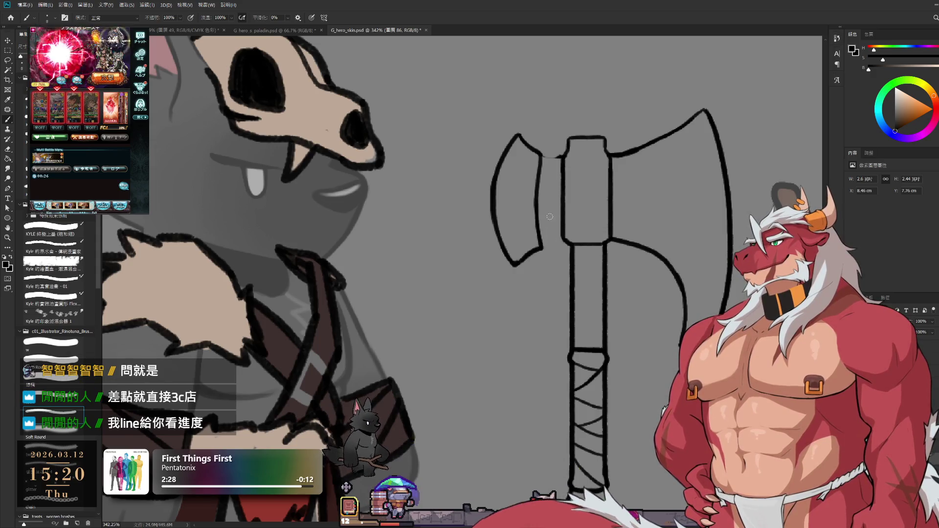
- Join the left blade's upper and lower edges to the handle with short strokes
key(e)
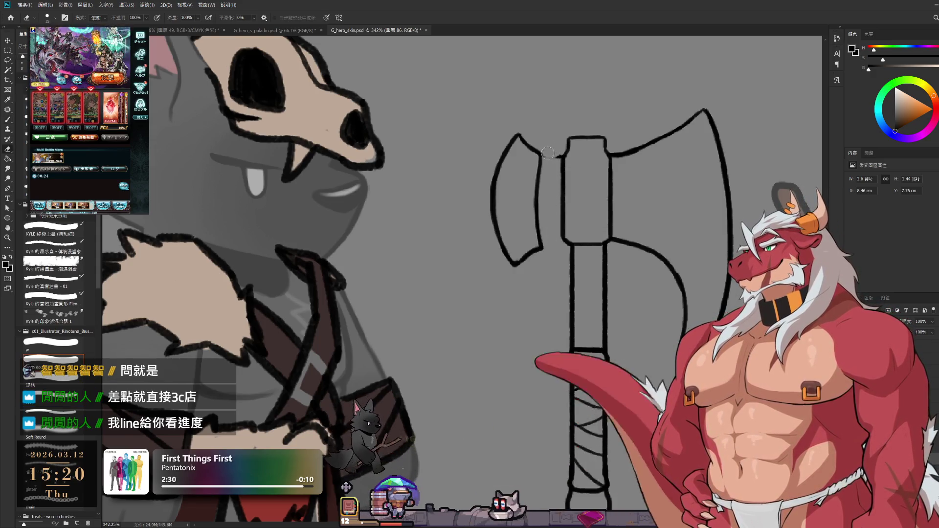
key(b)
drag(541, 159, 558, 159)
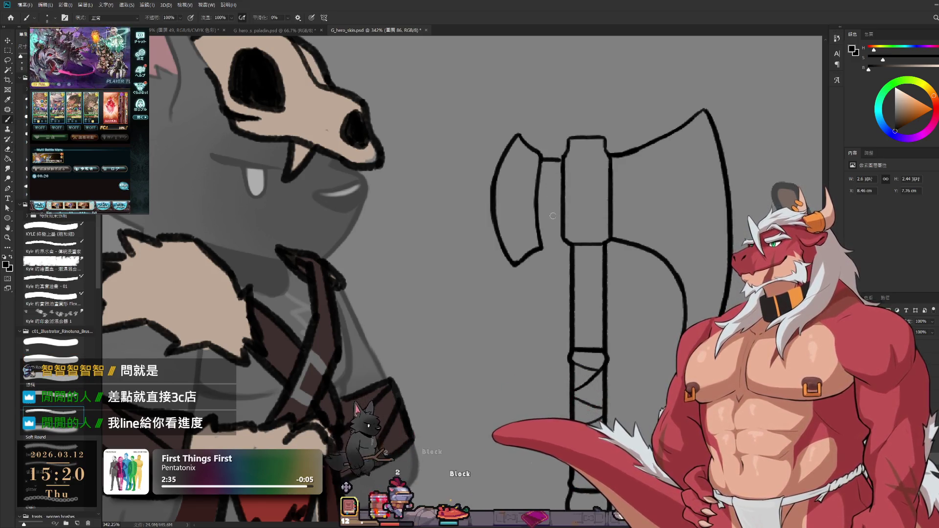
drag(563, 240, 541, 239)
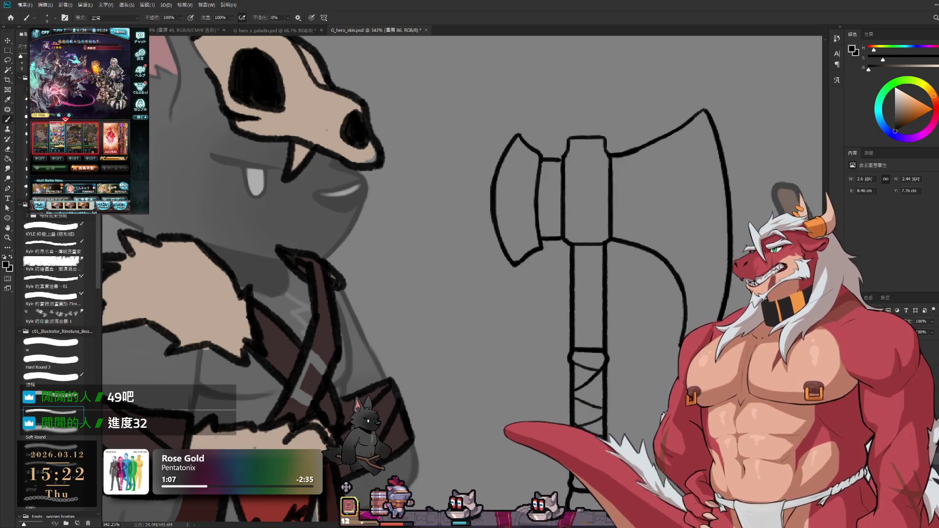
- Drag the wolf and axe colour fills into alignment under the lineart
drag(565, 157, 585, 131)
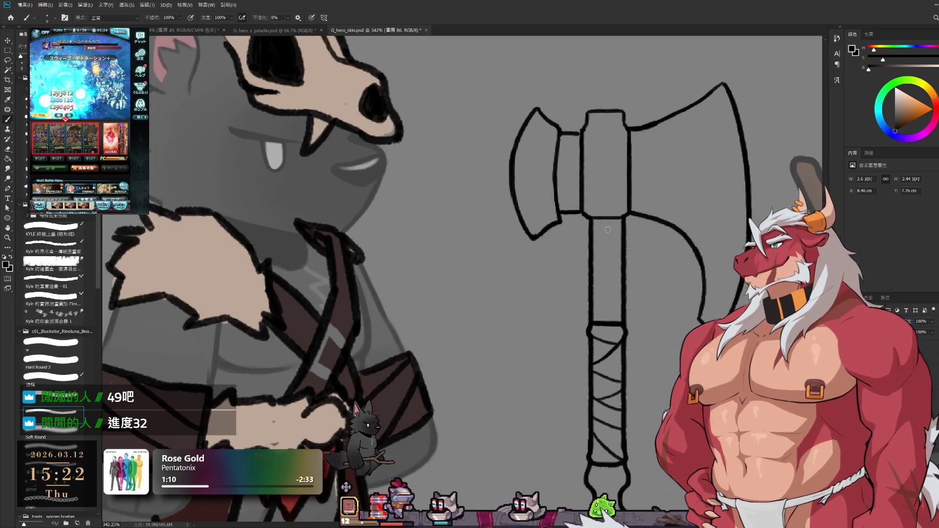
scroll(639, 351, down, 3)
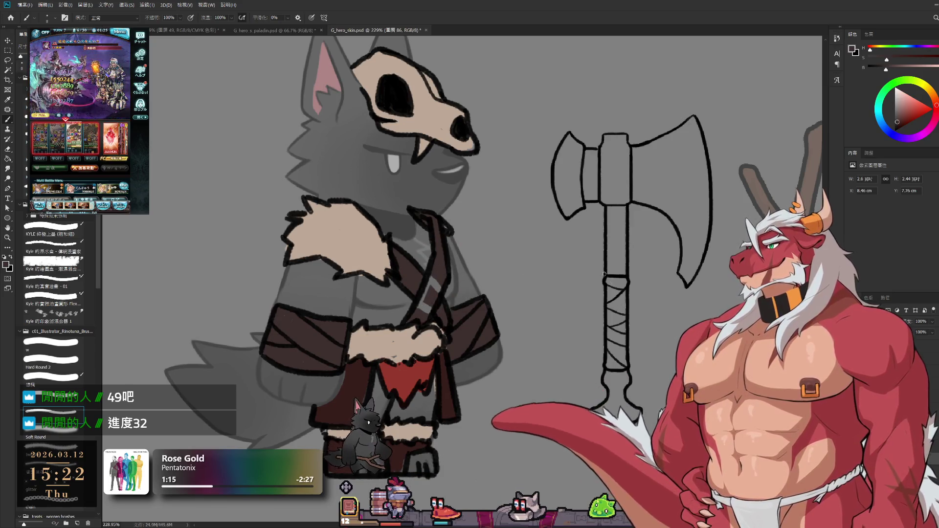
mouse_move(653, 278)
mouse_down()
mouse_move(769, 263)
mouse_move(695, 222)
mouse_up()
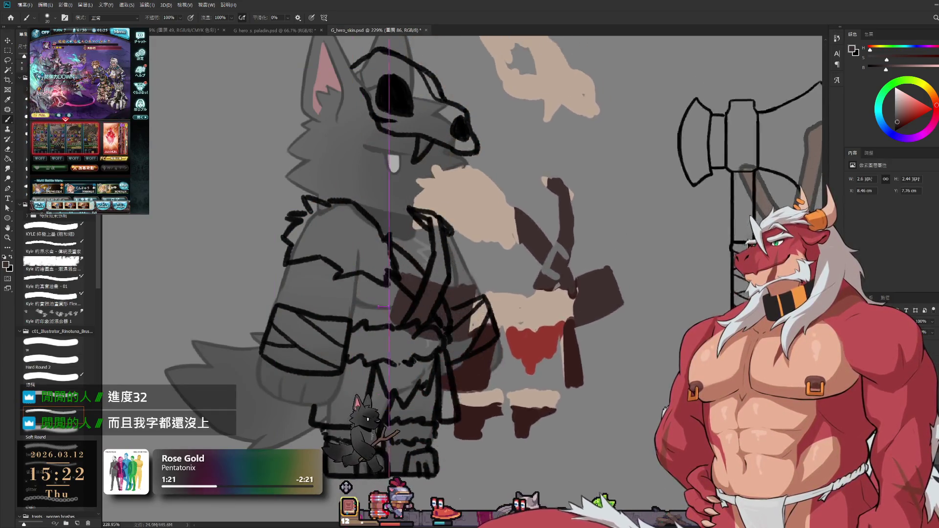
mouse_move(695, 223)
mouse_down()
mouse_move(608, 271)
mouse_move(634, 295)
mouse_move(576, 300)
mouse_up()
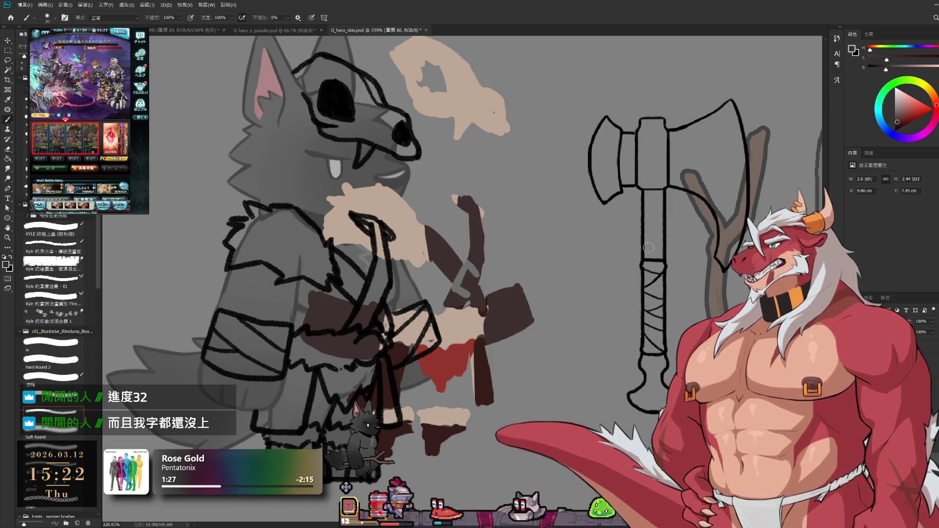
key(ctrl+z)
- Trace a freehand lasso around the axe and pan the view toward the wolf and axe
key(l)
drag(537, 66, 552, 142)
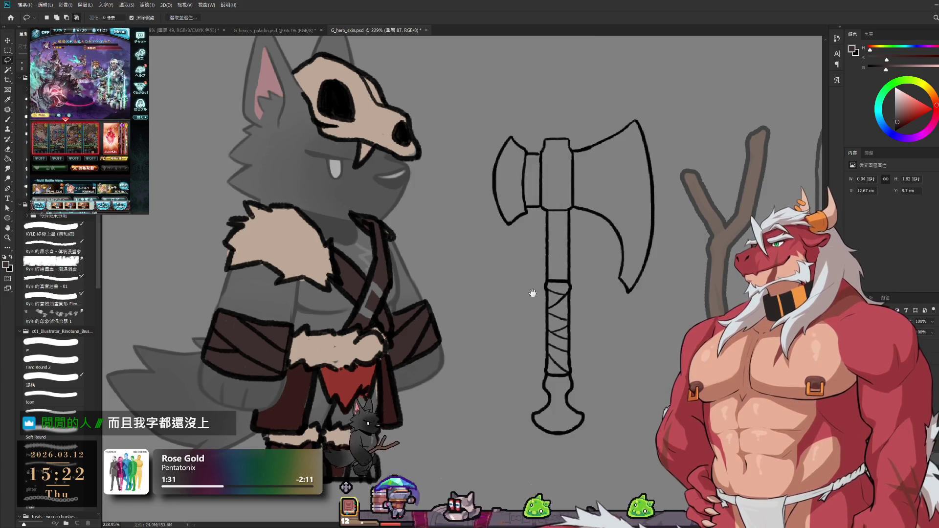
drag(533, 293, 612, 262)
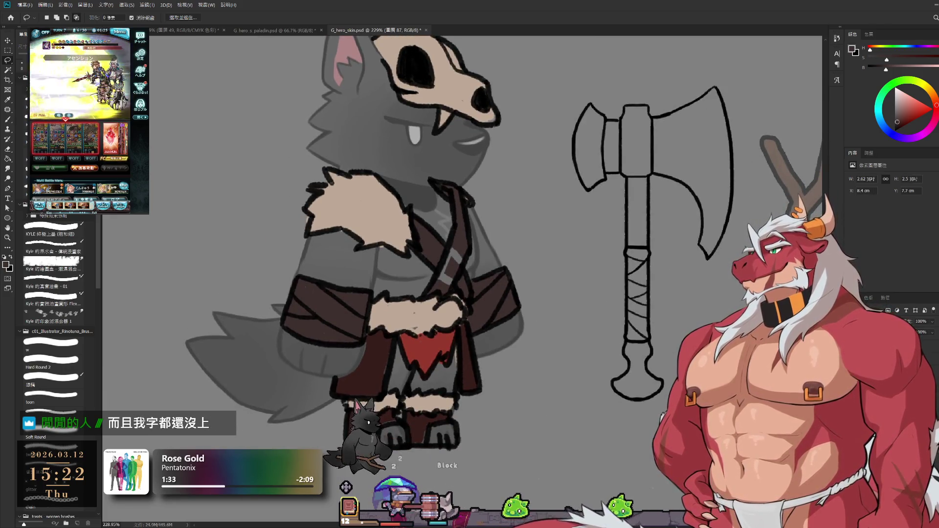
key(b)
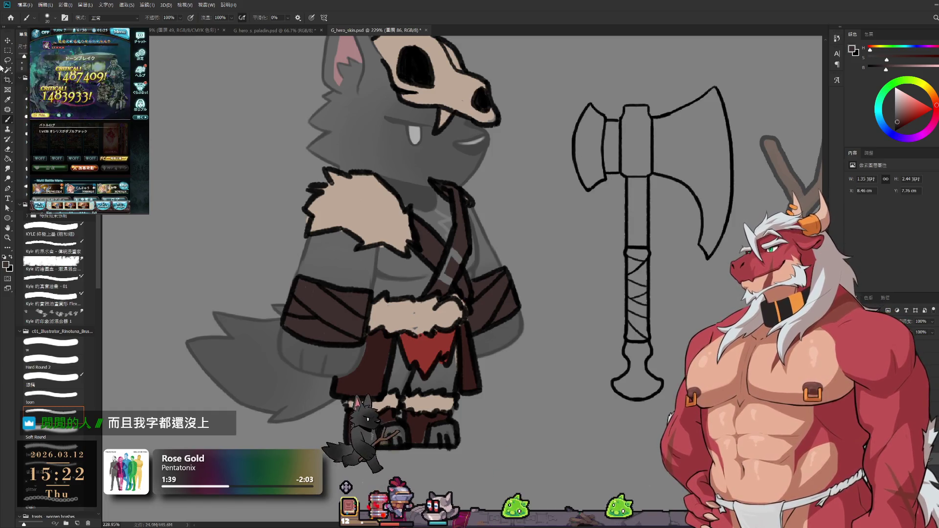
- Magic Wand the coloured areas plus the axe, then lasso-subtract the wolf from the selection
key(w)
click(543, 130)
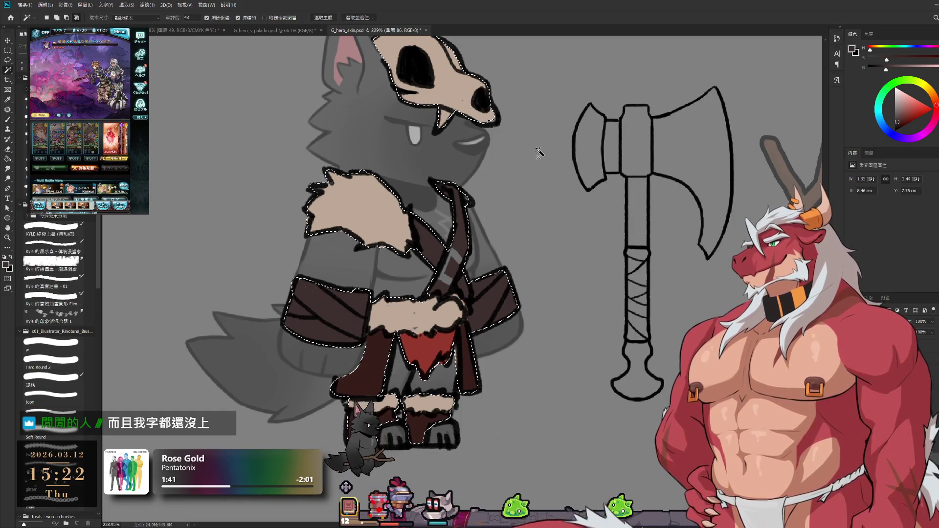
shift+click(608, 384)
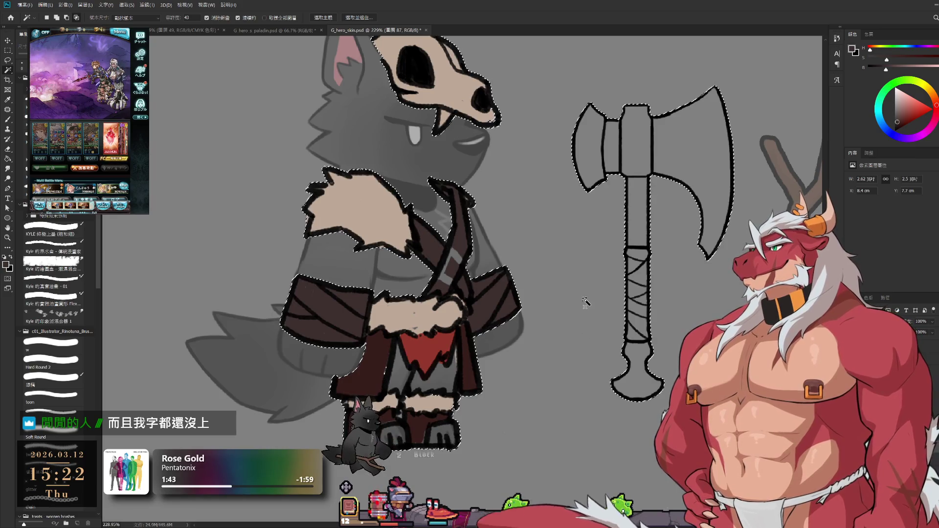
key(l)
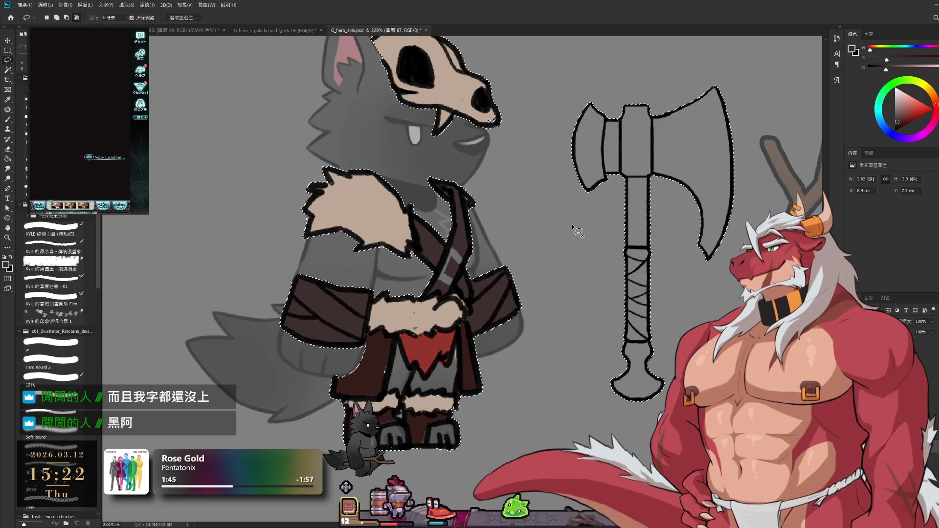
scroll(572, 225, down, 3)
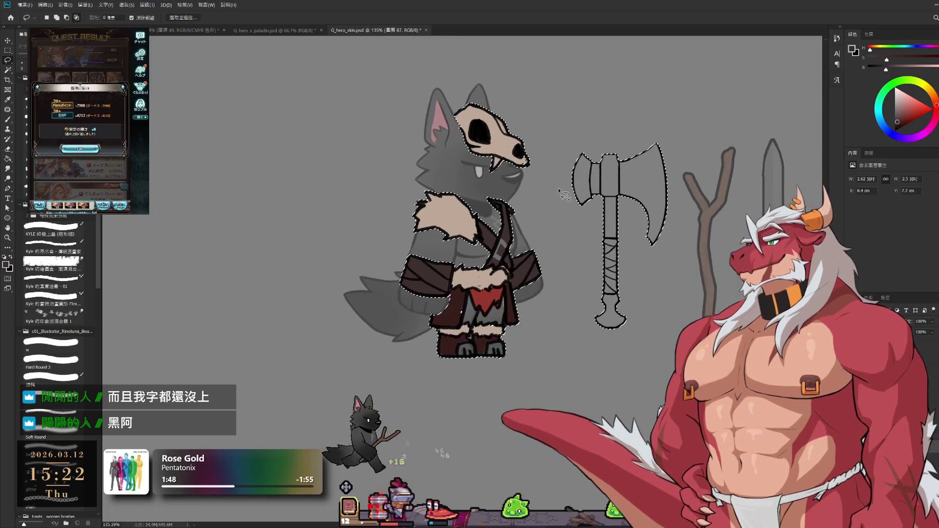
drag(551, 121, 575, 380)
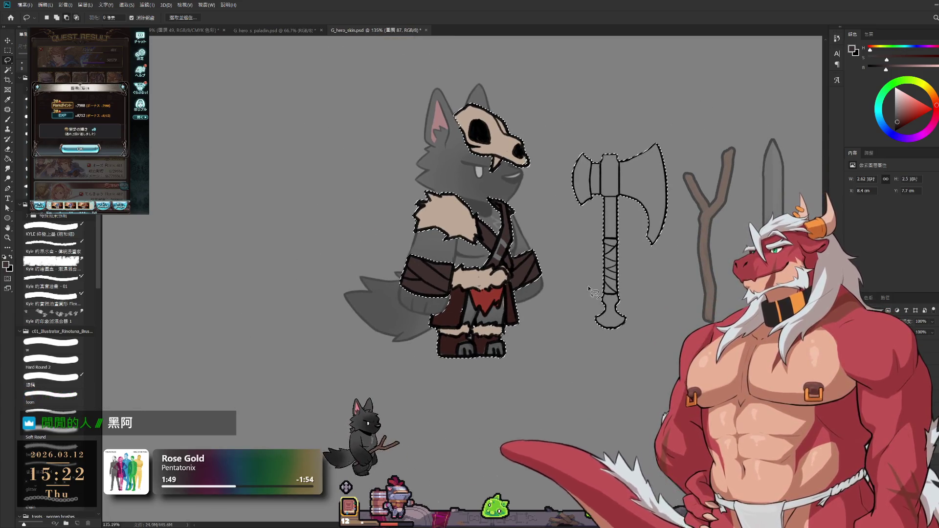
scroll(608, 217, up, 3)
scroll(608, 217, up, 1)
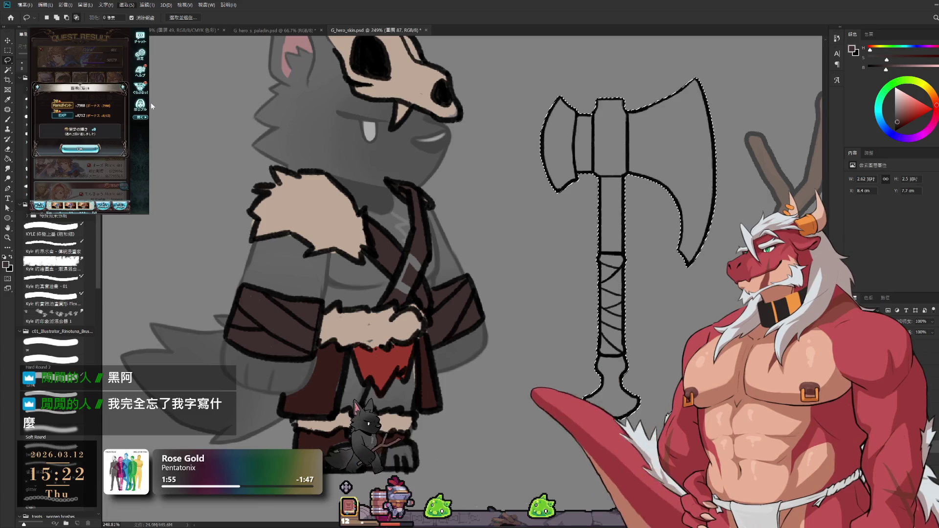
- Fill the selected axe silhouette with dark brown via Alt+Backspace
key(m)
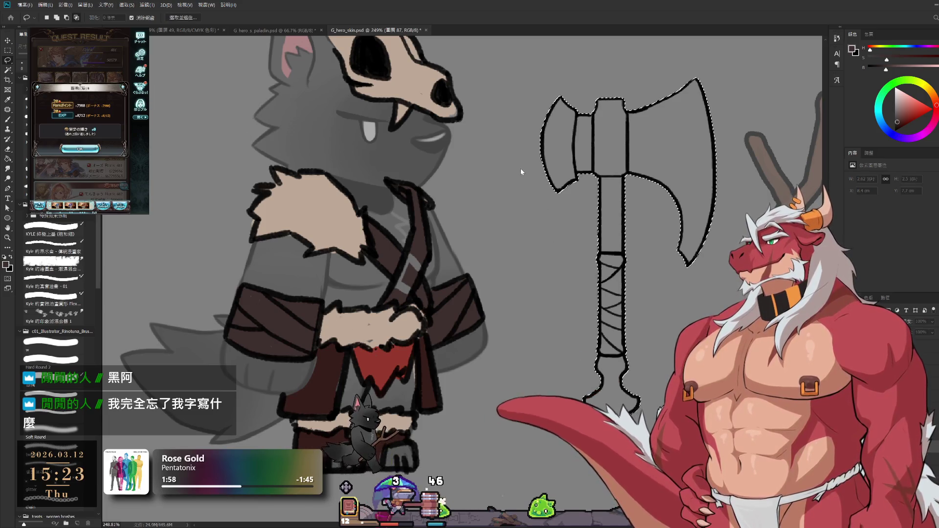
key(b)
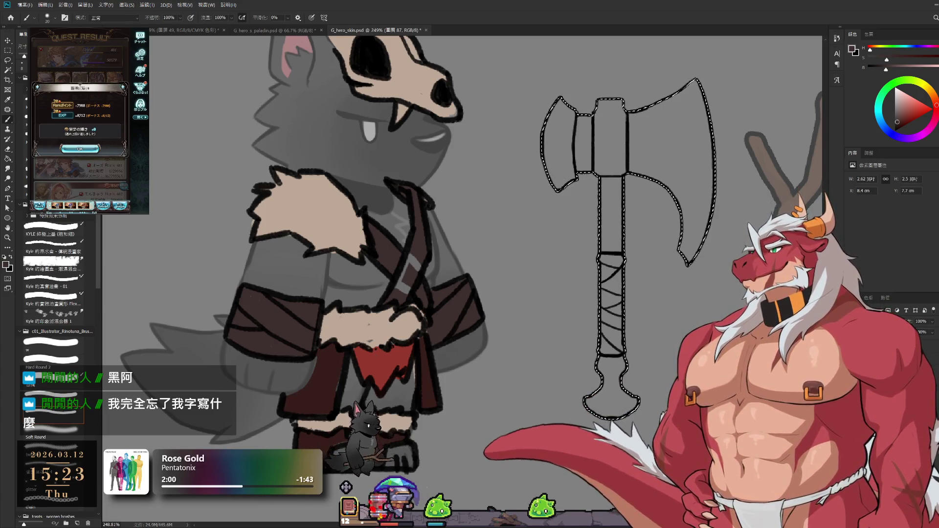
key(alt+BackSpace)
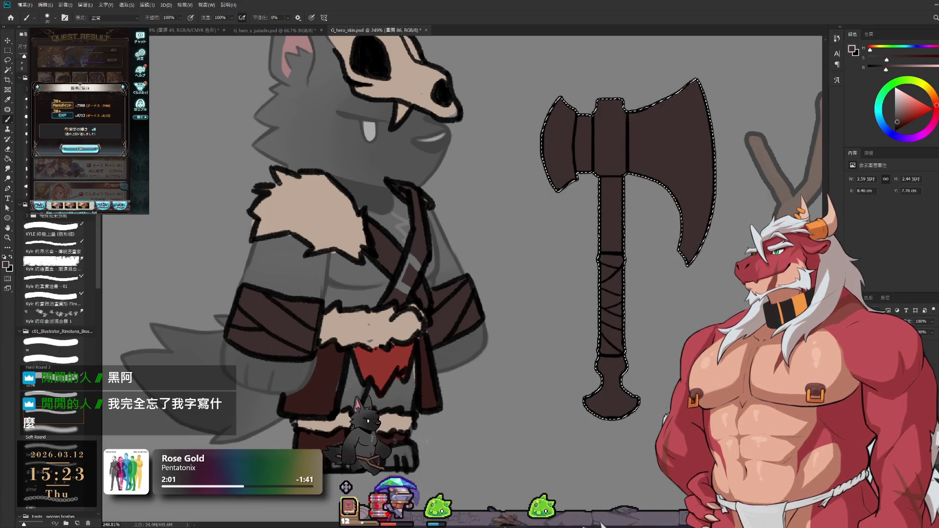
key(ctrl+d)
key(l)
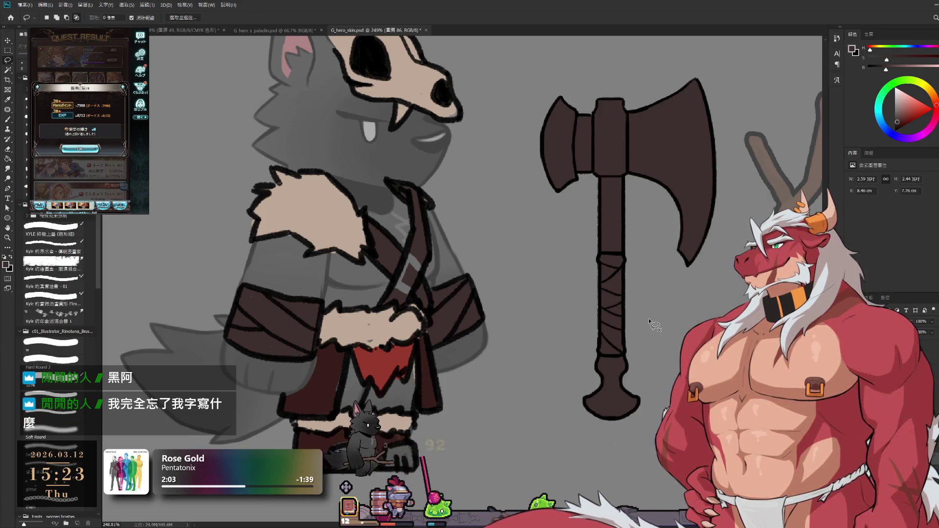
key(b)
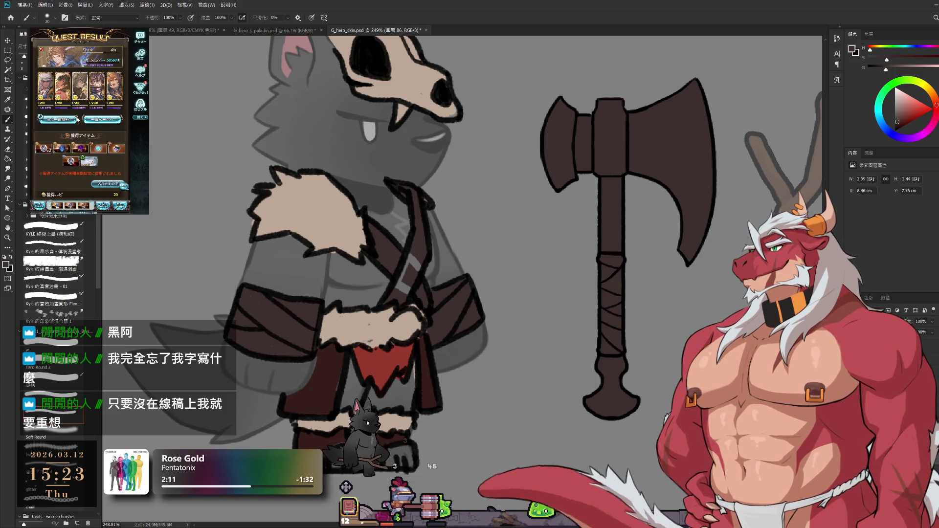
click(59, 119)
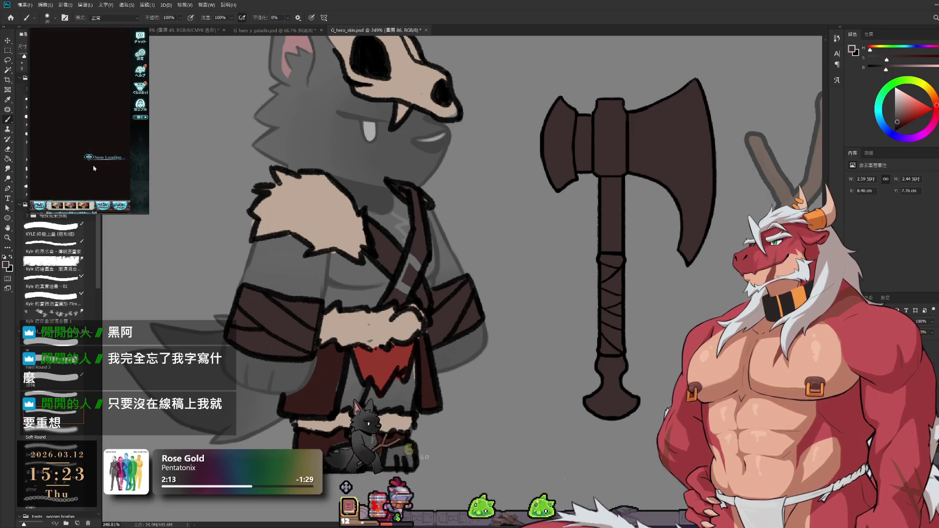
click(104, 174)
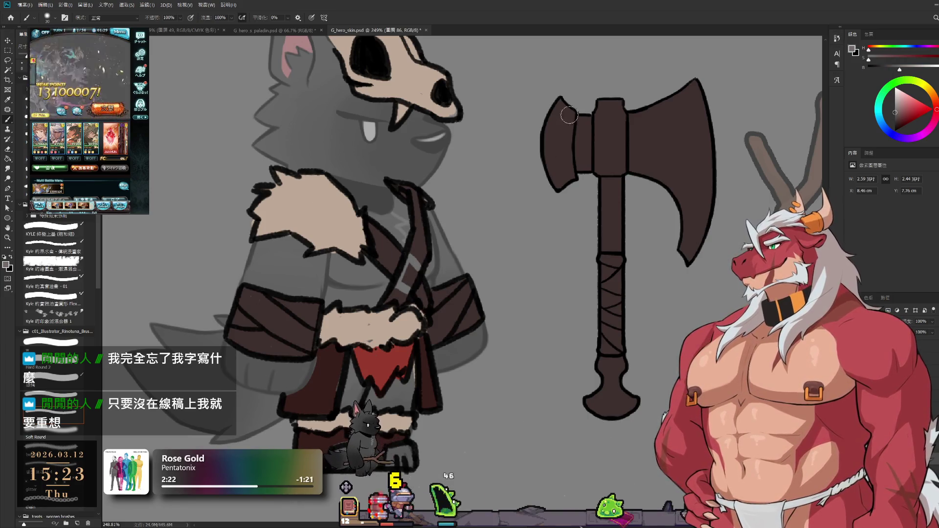
- Paint the axe-head block and blade over in light grey, undoing a stray first stroke
drag(563, 78, 568, 107)
key(ctrl+z)
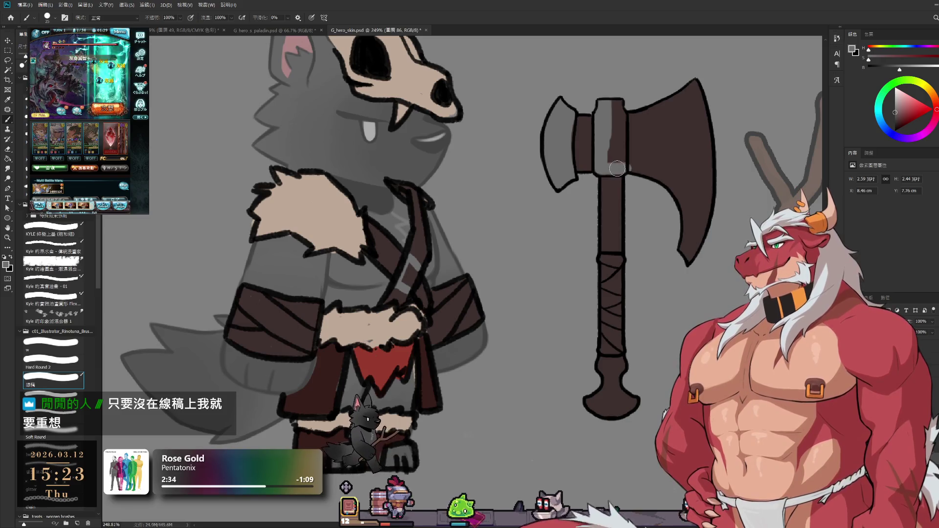
mouse_move(617, 168)
mouse_down()
mouse_move(615, 102)
mouse_move(627, 104)
mouse_up()
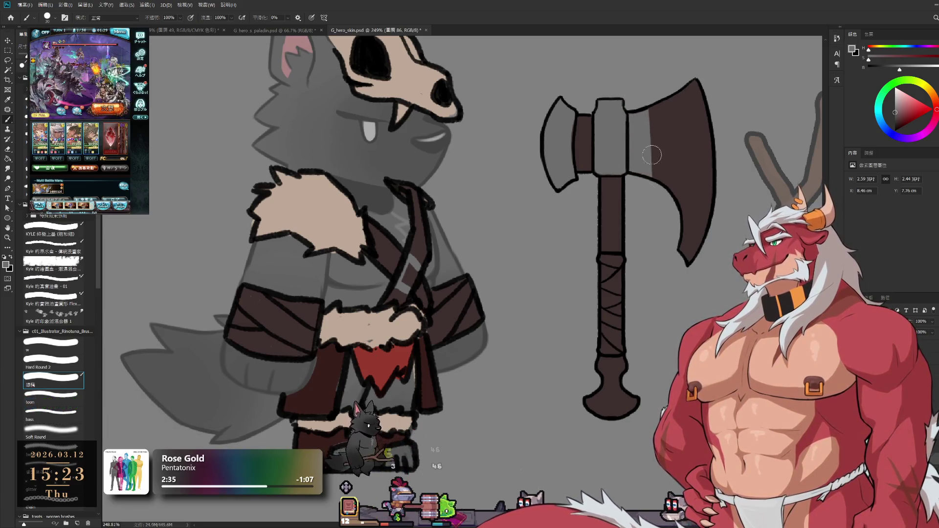
drag(680, 212, 680, 90)
drag(692, 217, 693, 81)
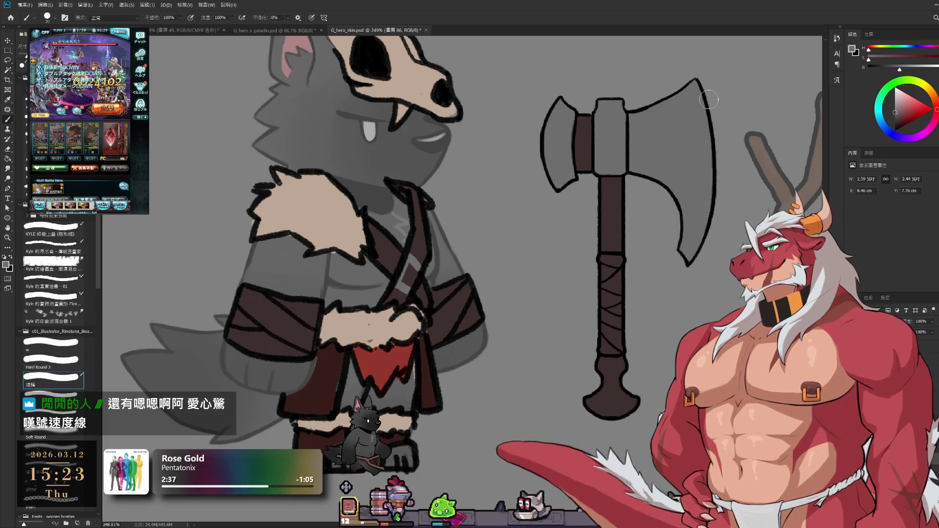
- Repaint the axe pommel light grey with an enlarged brush
key(bracketright)
key(bracketright)
key(bracketright)
drag(596, 403, 631, 400)
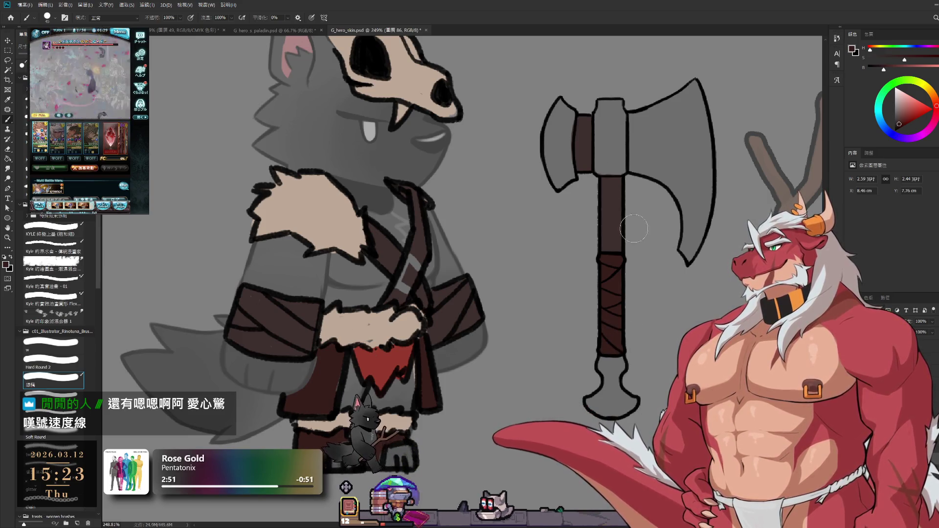
scroll(618, 188, down, 5)
scroll(587, 218, up, 4)
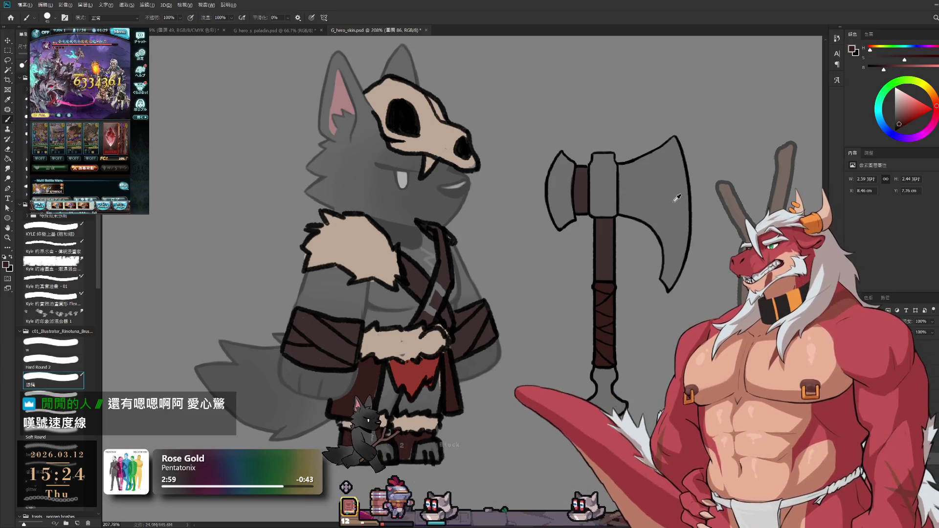
- Brush a lighter grey highlight down the blade's right edge, redrawn after one undo
alt+click(803, 127)
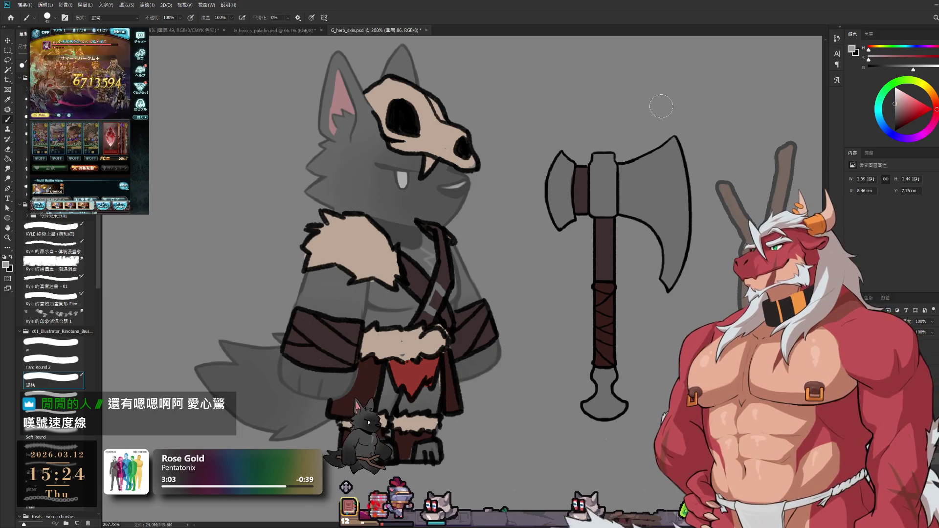
drag(669, 143, 684, 268)
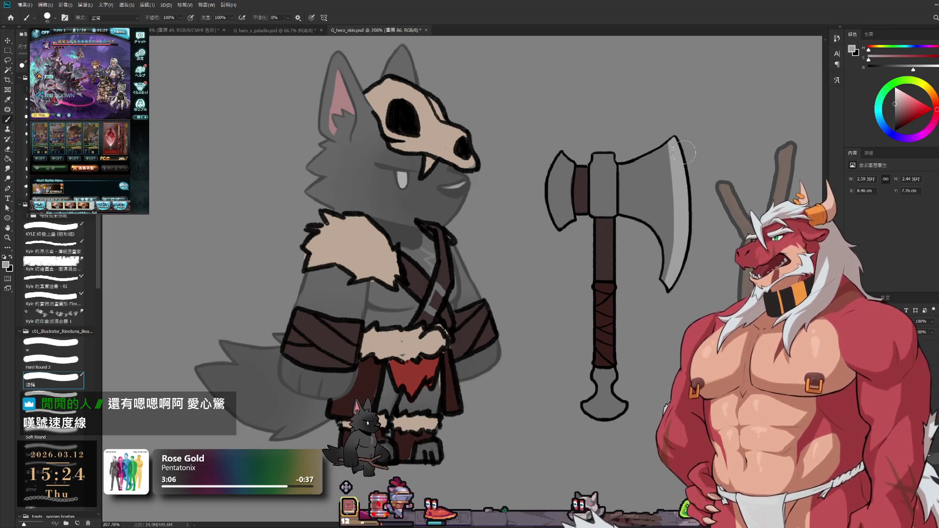
key(ctrl+z)
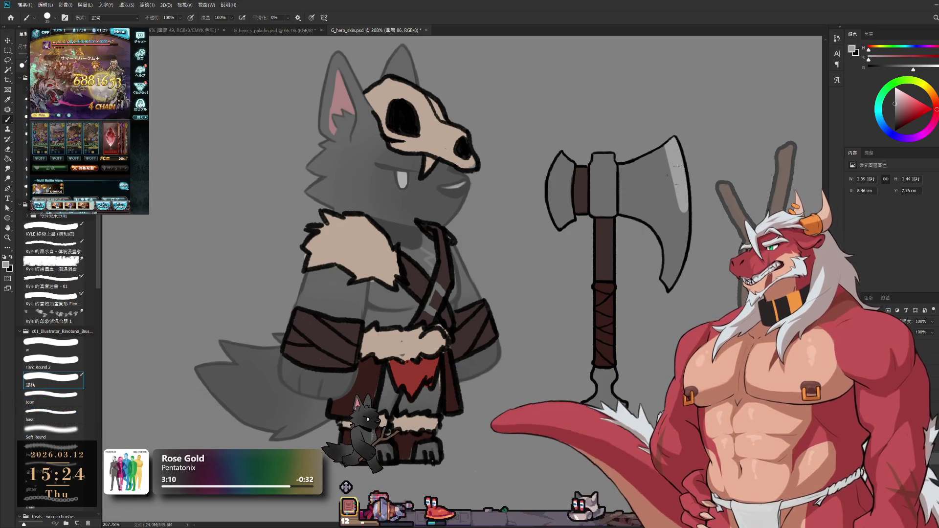
drag(667, 135, 683, 264)
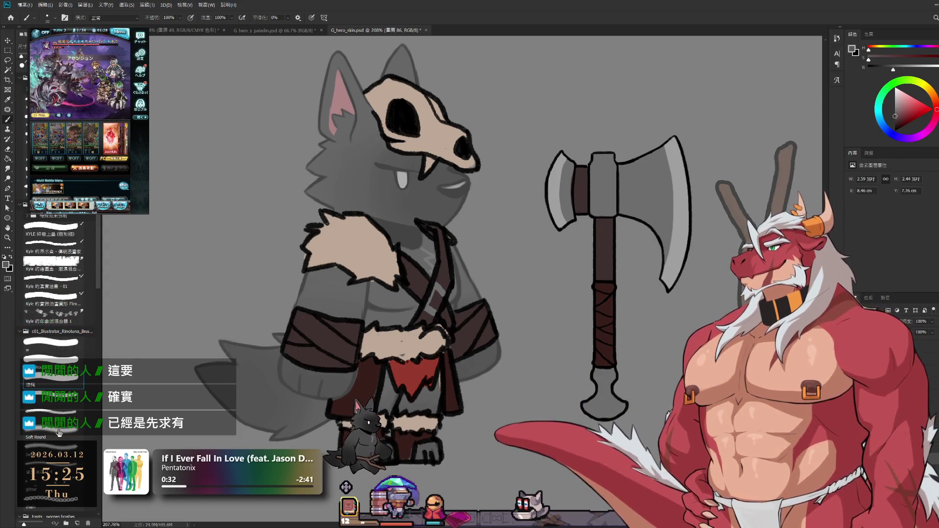
- Shade the bottom of the pommel darker and choose a darker grey in the Color panel
drag(595, 418, 616, 415)
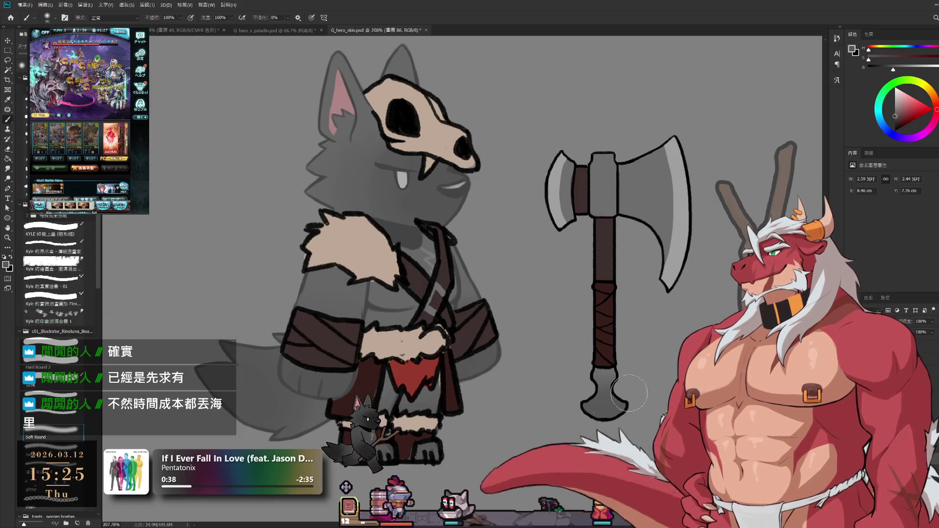
click(878, 68)
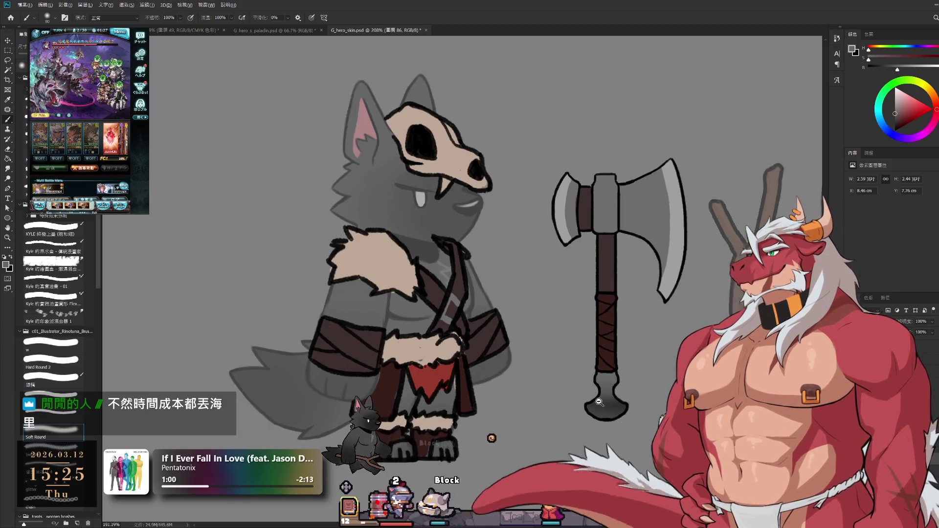
scroll(475, 439, down, 5)
scroll(621, 221, up, 4)
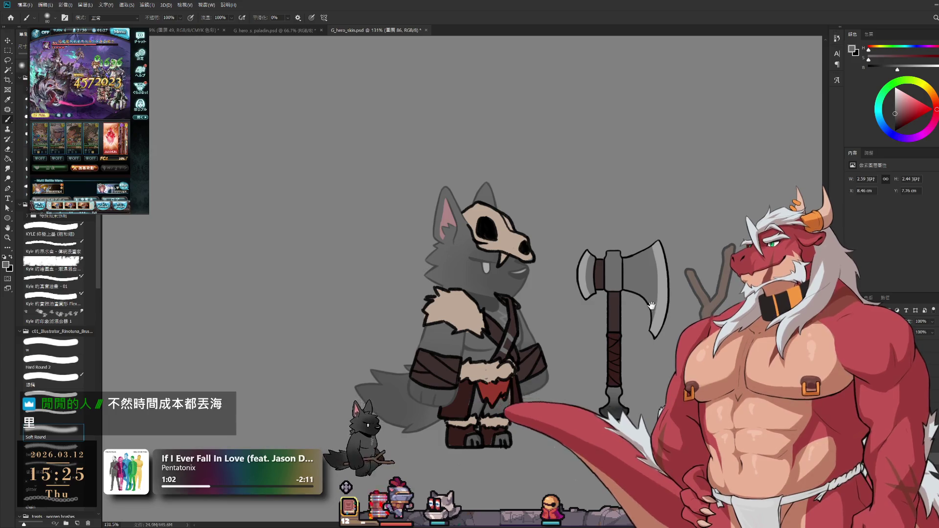
scroll(651, 307, up, 1)
scroll(642, 272, up, 2)
scroll(633, 235, up, 2)
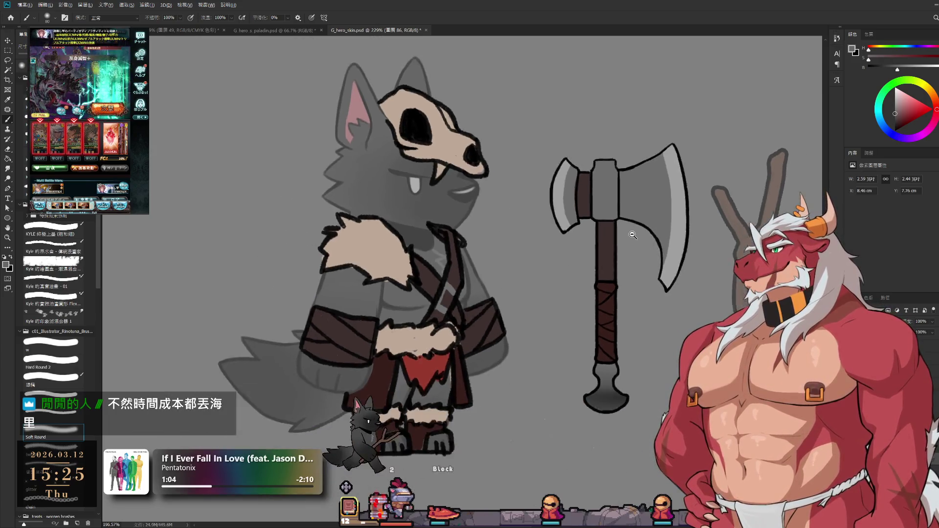
scroll(633, 235, up, 1)
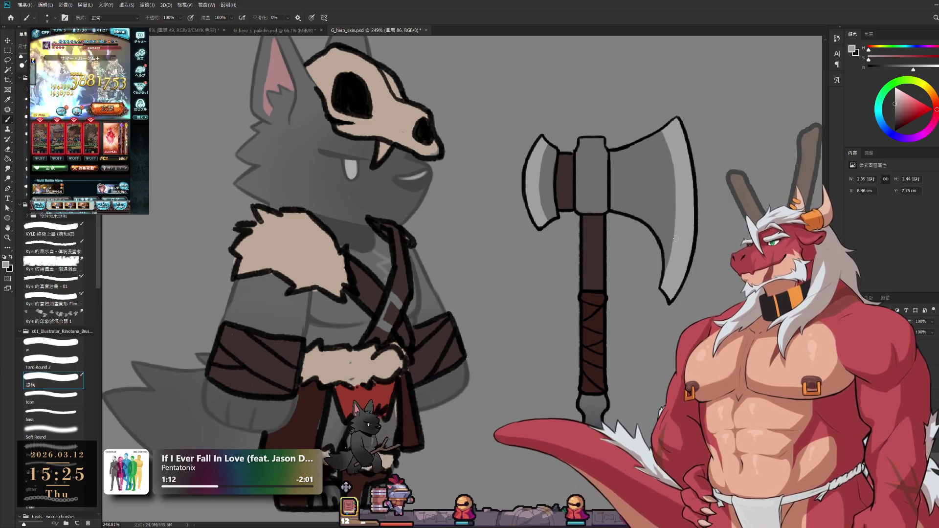
scroll(669, 239, down, 1)
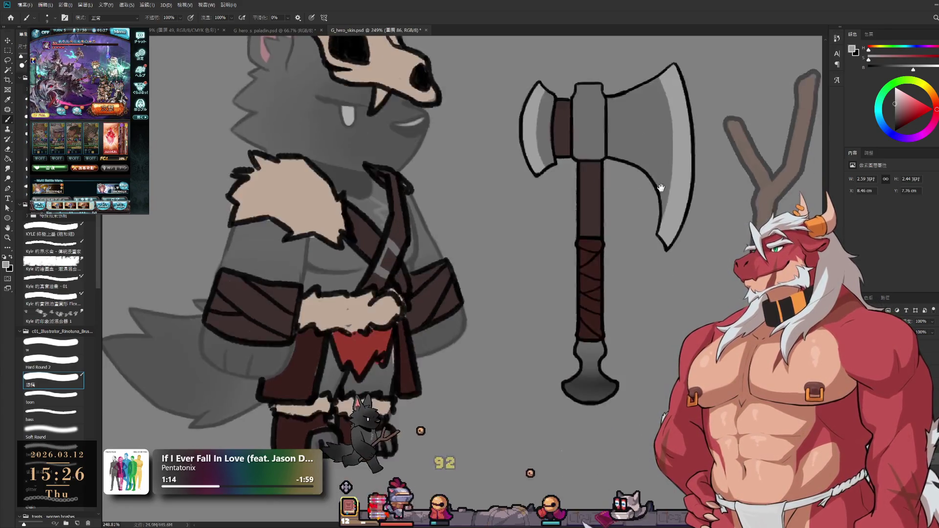
scroll(657, 216, down, 3)
scroll(637, 169, down, 2)
scroll(639, 180, up, 1)
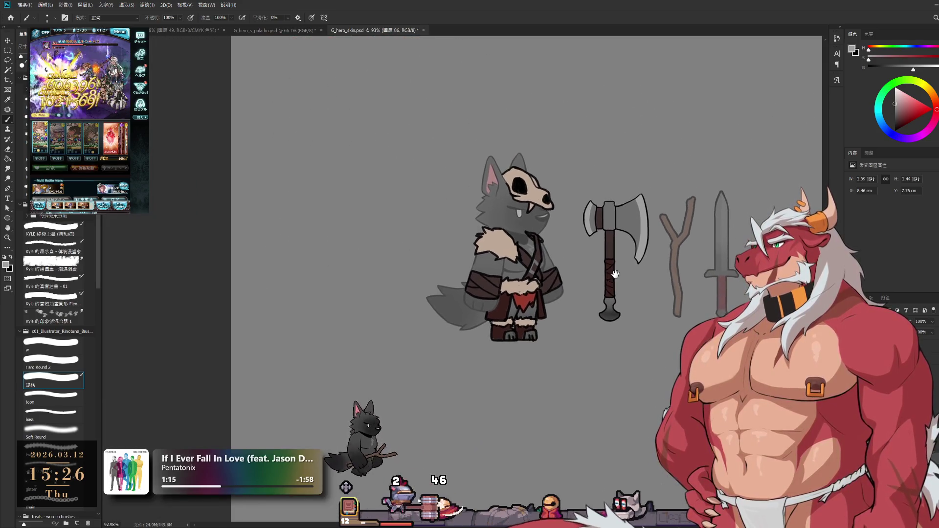
scroll(639, 179, up, 2)
scroll(638, 179, up, 2)
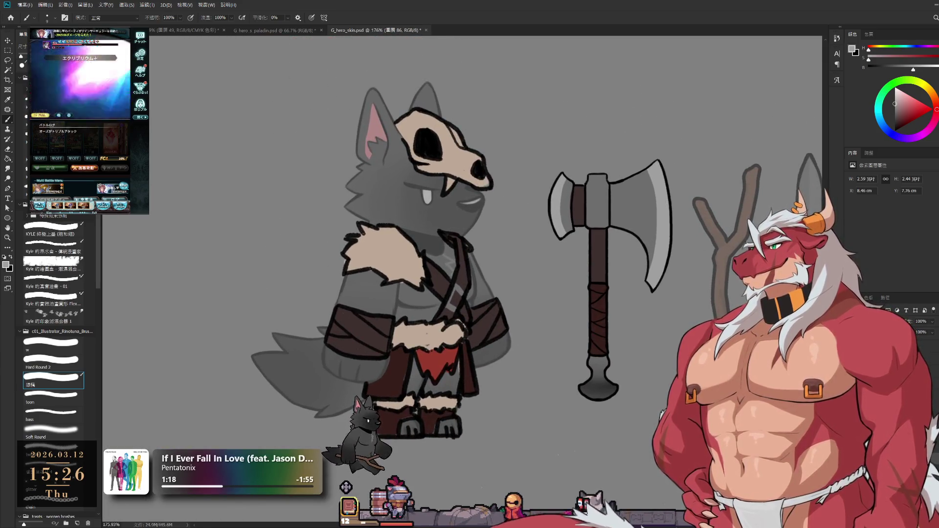
- Create a new blank layer with Ctrl+Shift+Alt+N
key(ctrl+shift+alt+n)
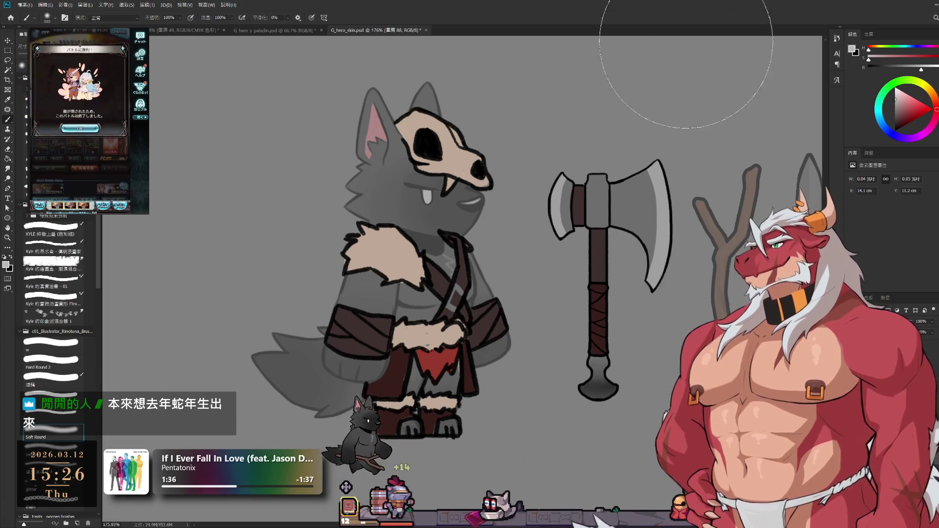
- Airbrush soft grey highlights on the blade, axe head and pommel, then pick a slightly darker grey
drag(670, 126, 765, 184)
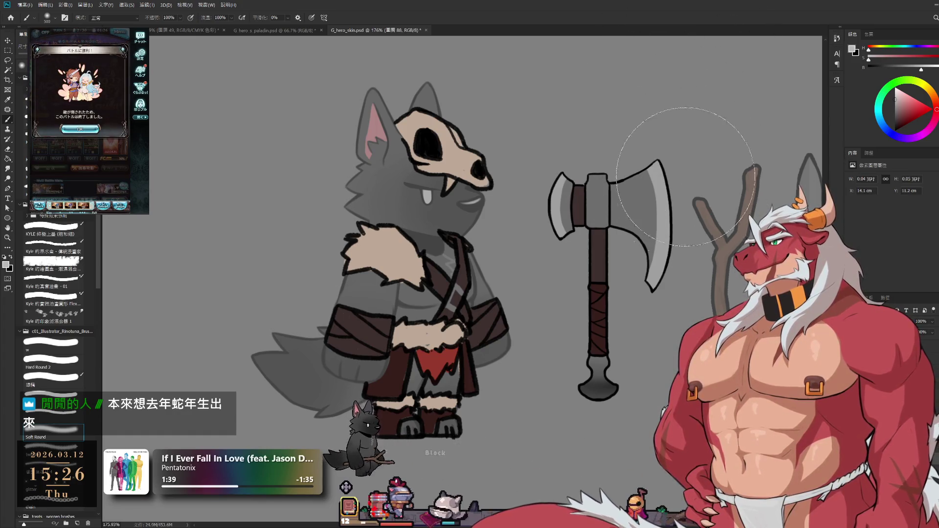
key([)
key([)
key([)
key(])
key(])
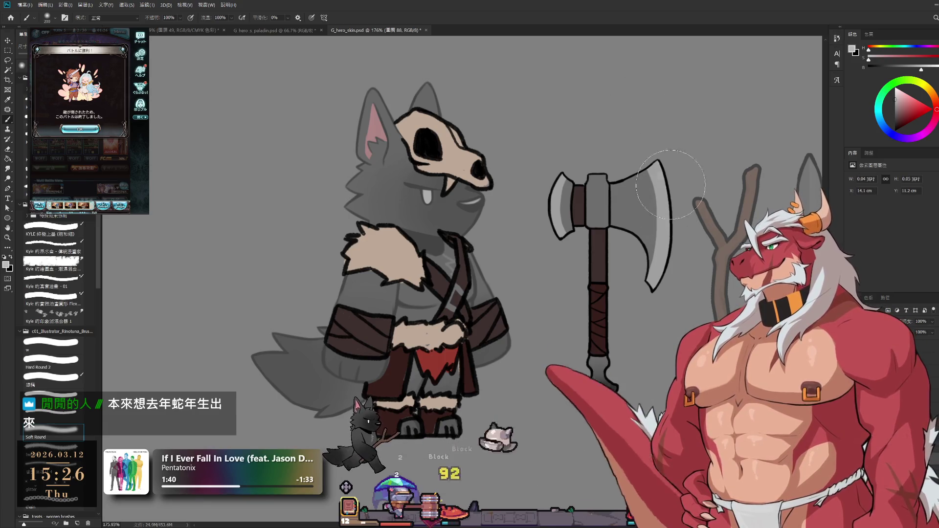
drag(611, 110, 554, 135)
drag(601, 367, 598, 393)
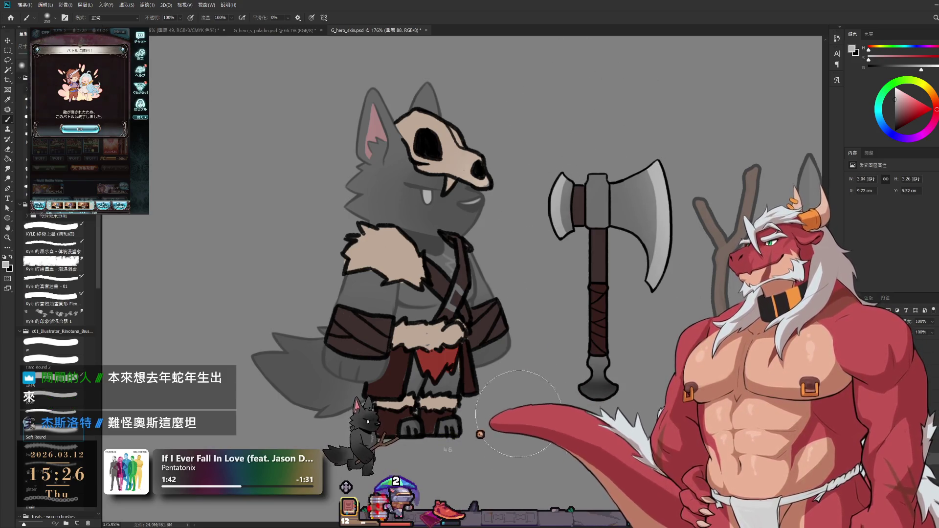
alt+click(598, 393)
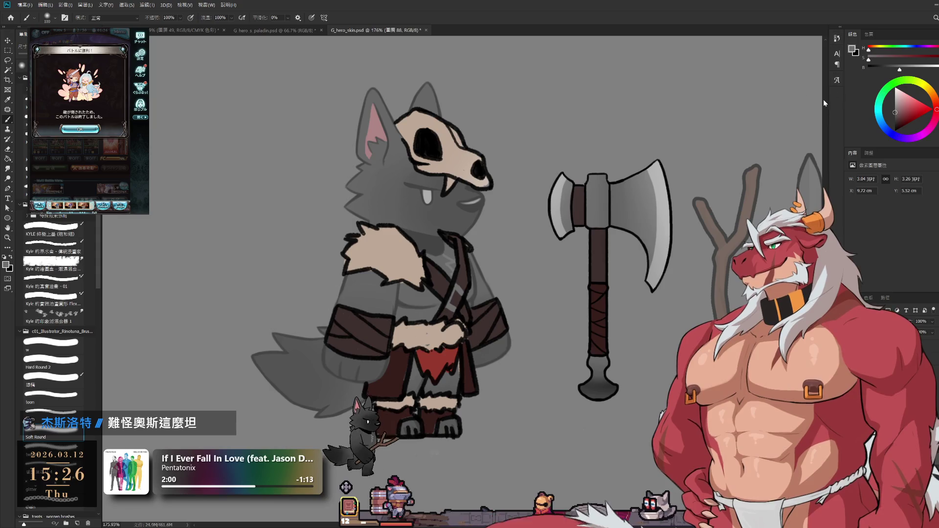
click(896, 118)
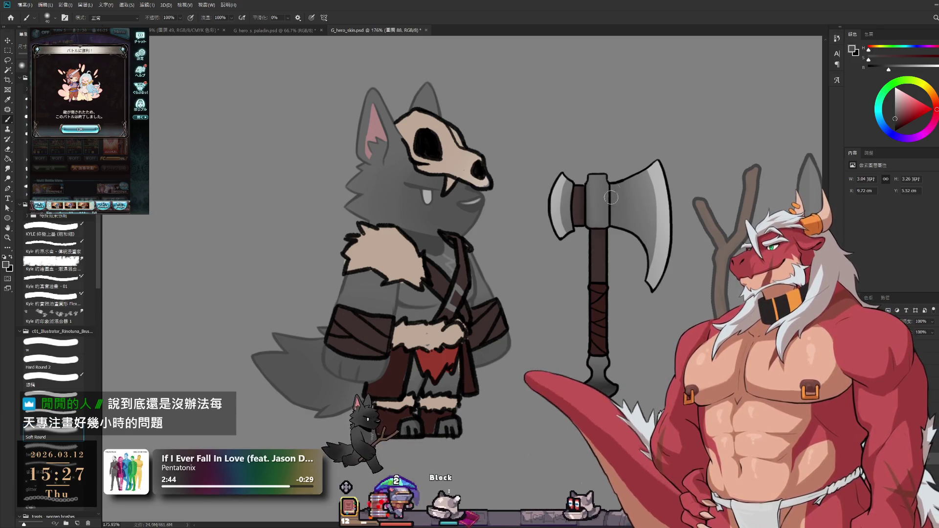
- Resize the brush with the bracket keys and pick a lighter grey from the colour wheel
key(bracketright)
key(bracketright)
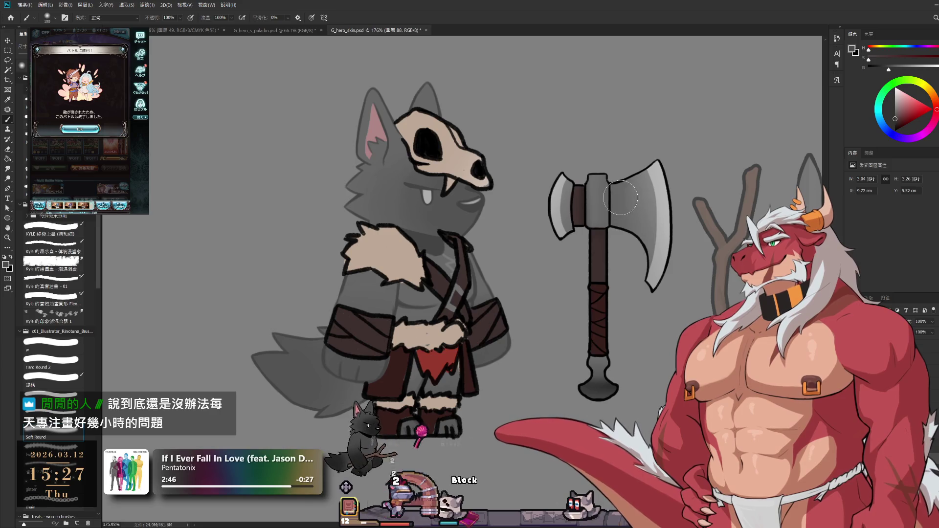
key(bracketright)
key(bracketleft)
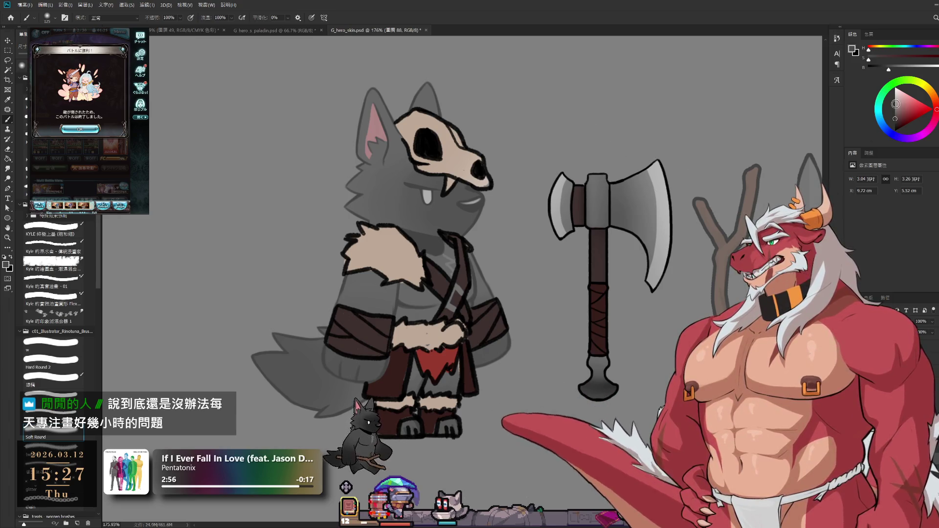
click(889, 103)
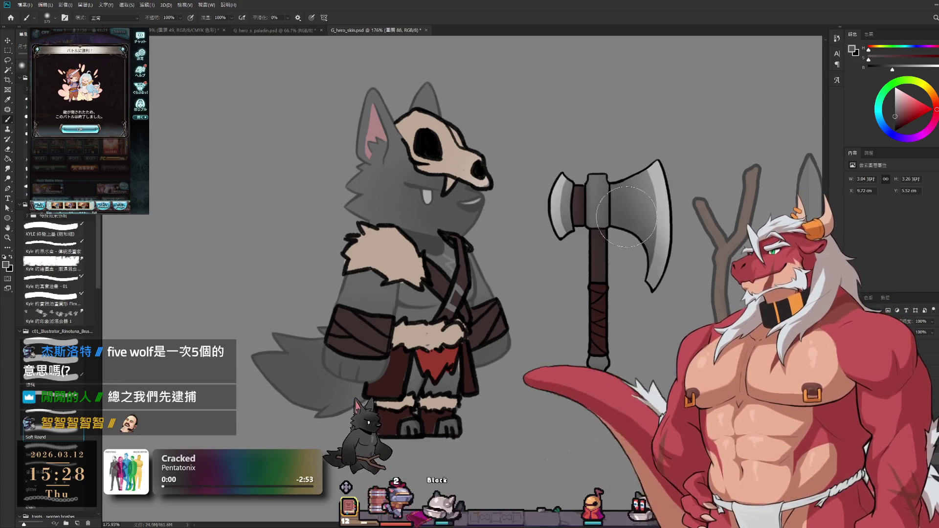
scroll(613, 242, down, 3)
scroll(608, 339, up, 3)
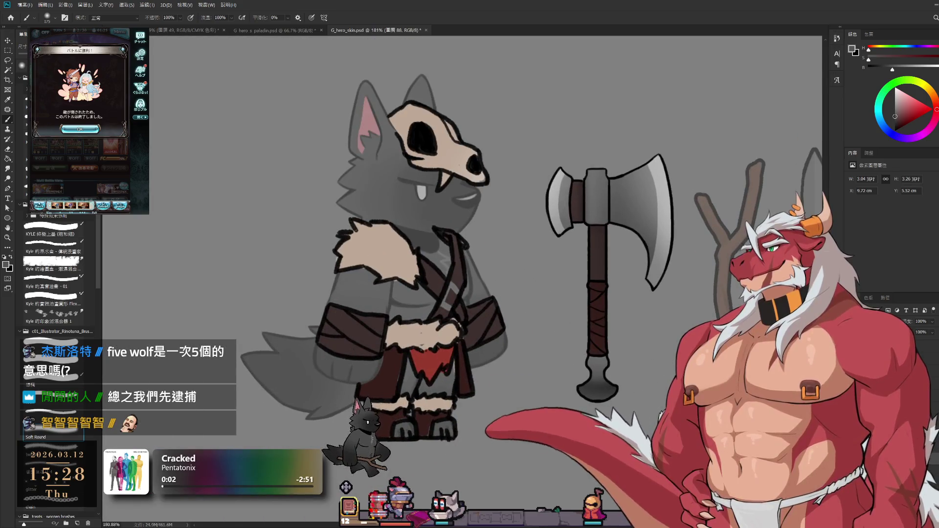
ctrl+click(599, 363)
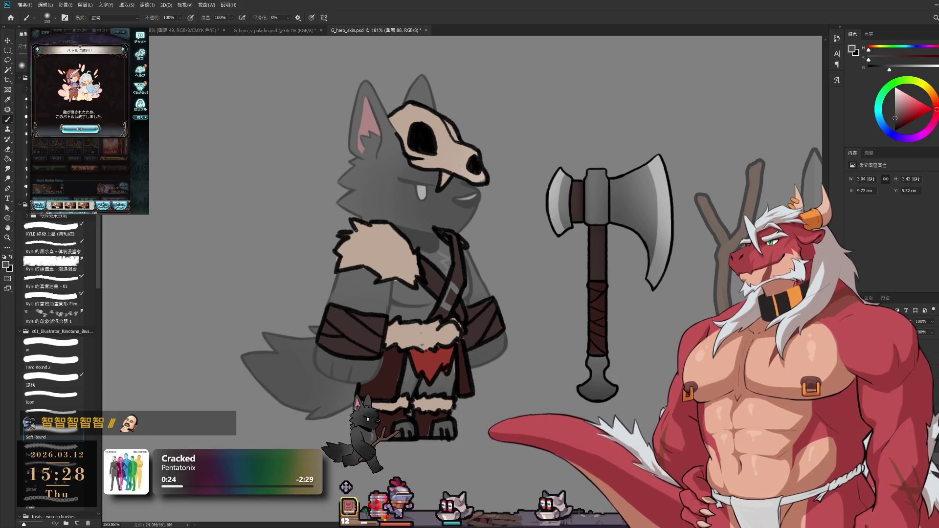
click(80, 129)
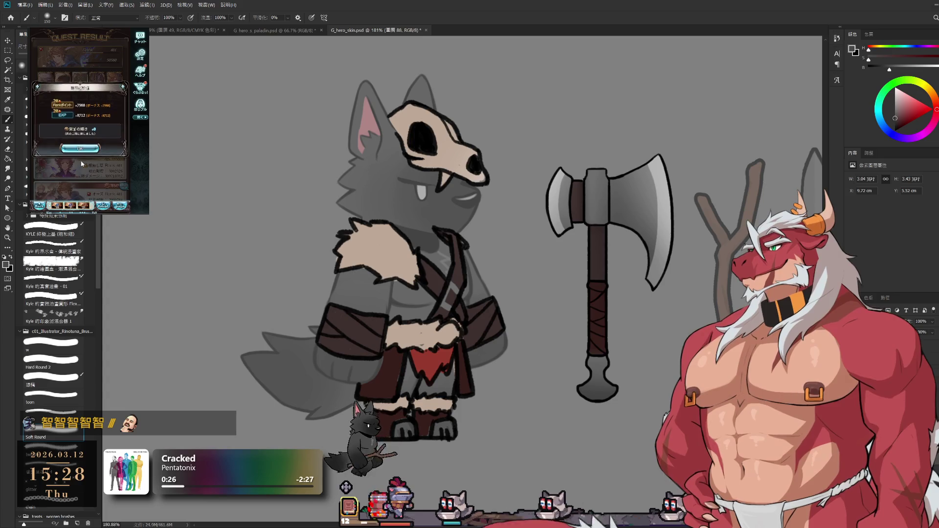
click(79, 150)
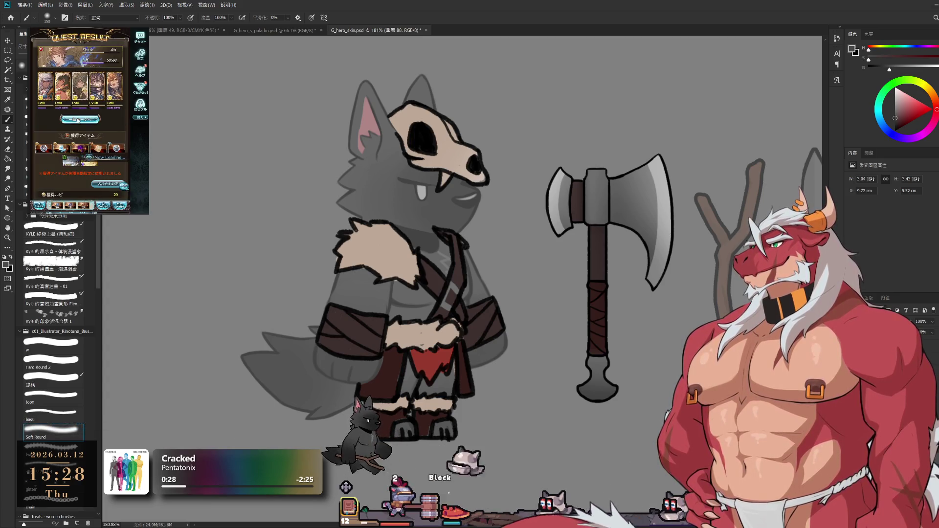
click(78, 120)
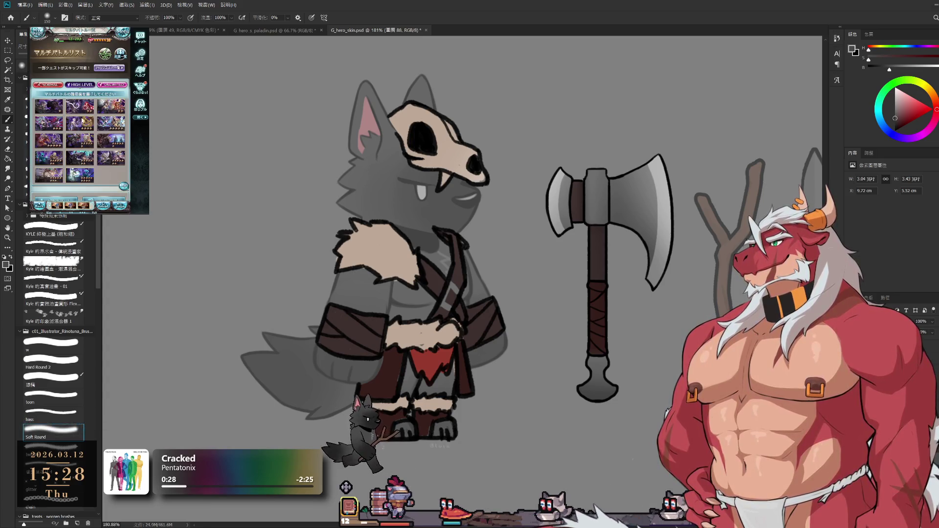
click(105, 127)
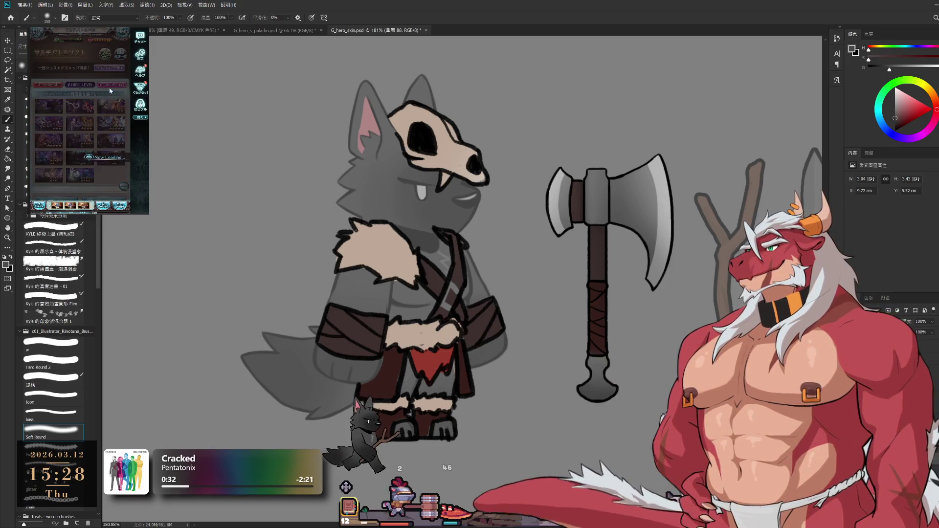
click(101, 175)
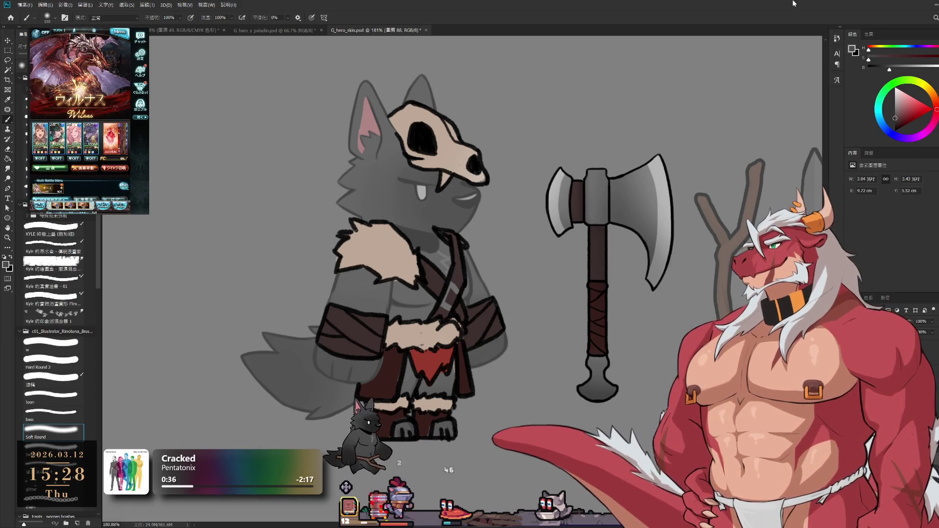
drag(657, 255, 631, 232)
scroll(632, 232, down, 2)
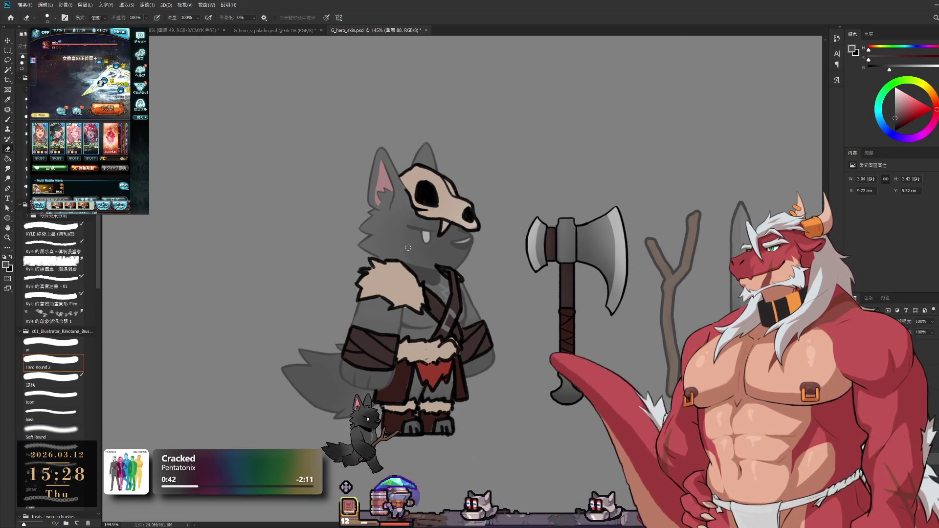
- Choose the Soft Round tip, switch to the Eraser and shrink it for axe touch-ups
click(52, 430)
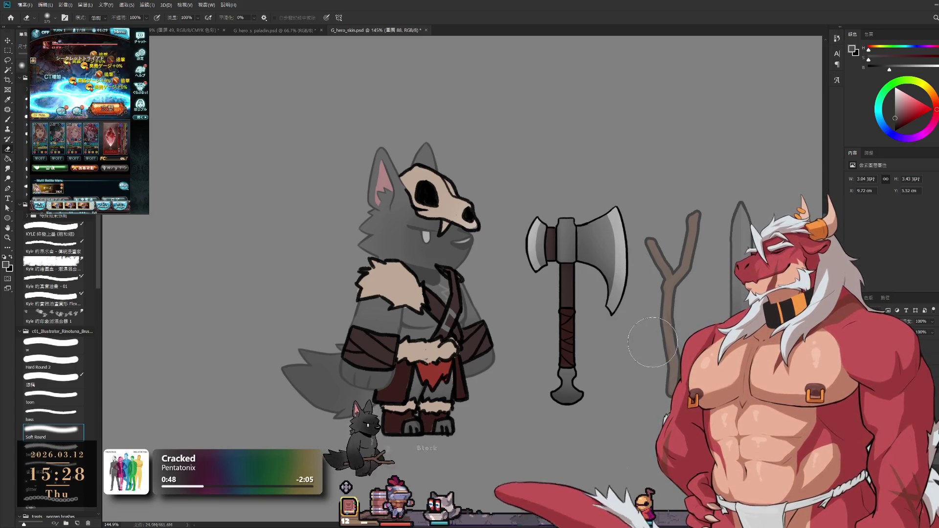
key(b)
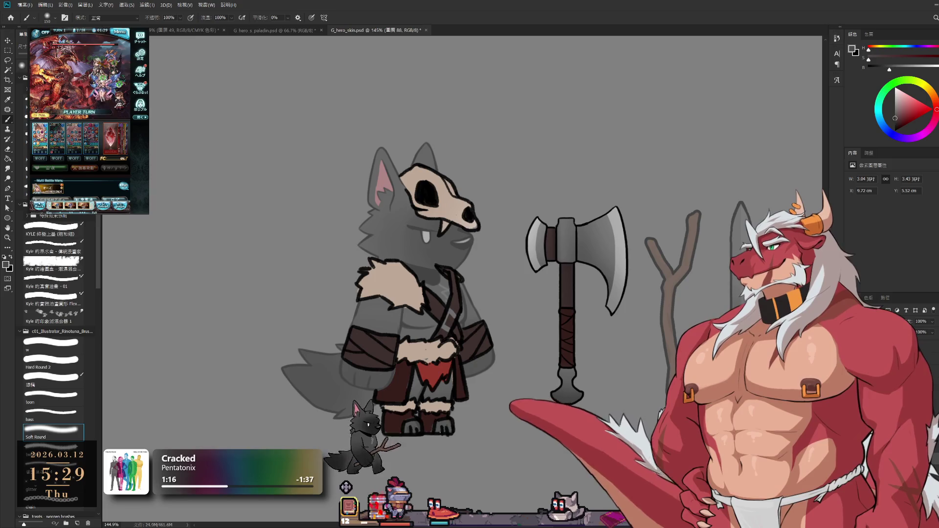
key(e)
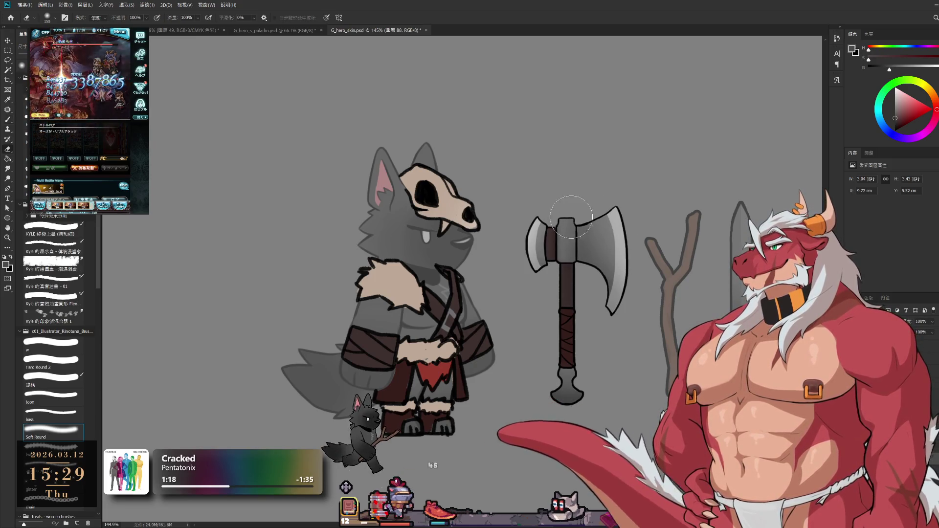
key(bracketleft)
key(bracketleft)
key(bracketleft)
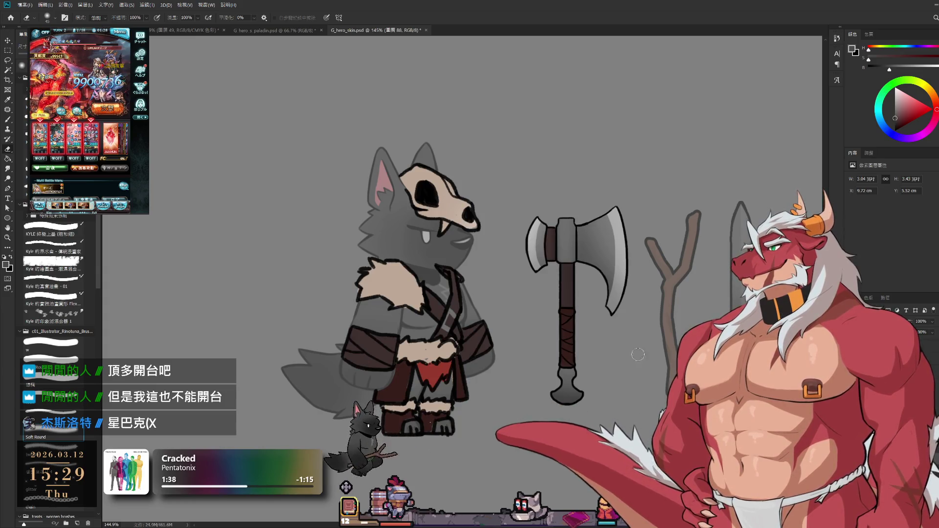
drag(638, 354, 674, 346)
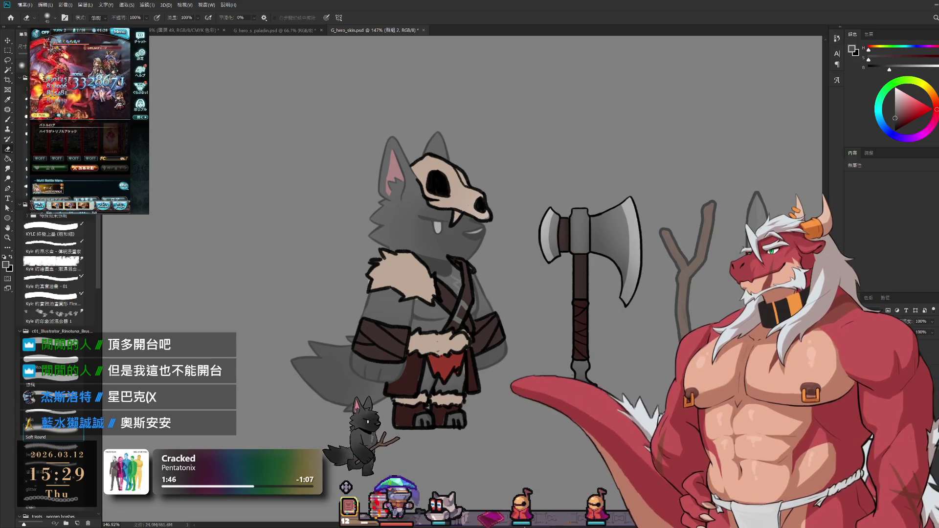
scroll(462, 279, right, 3)
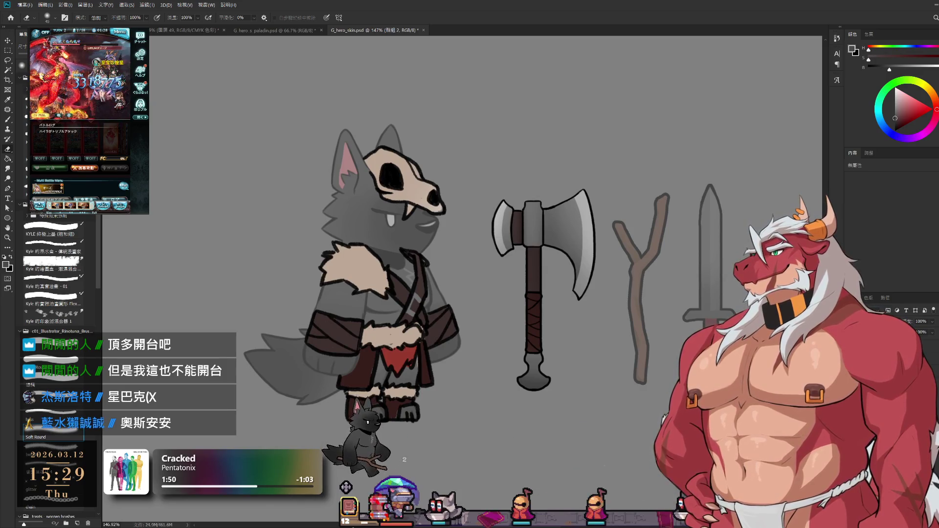
- Cycle down to a prop layer and ready the Lasso for freehand selection
key(alt+[)
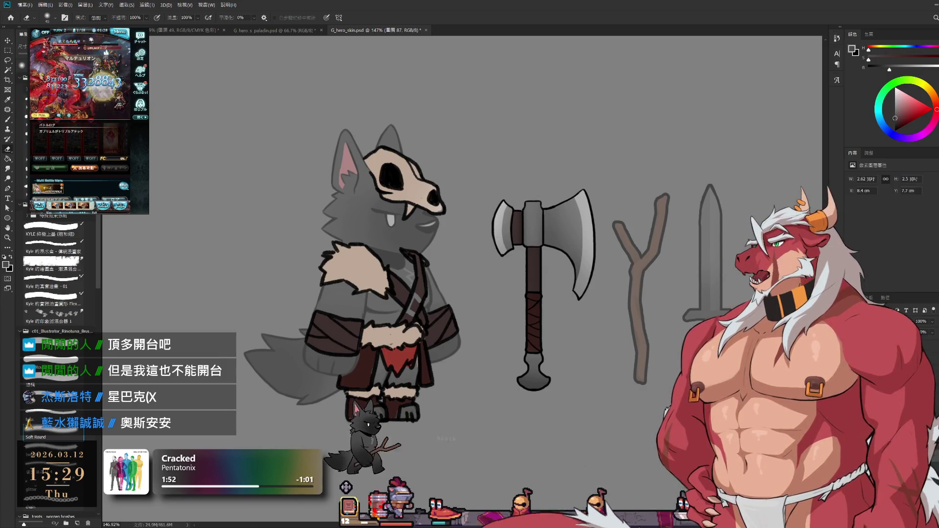
key(alt+[)
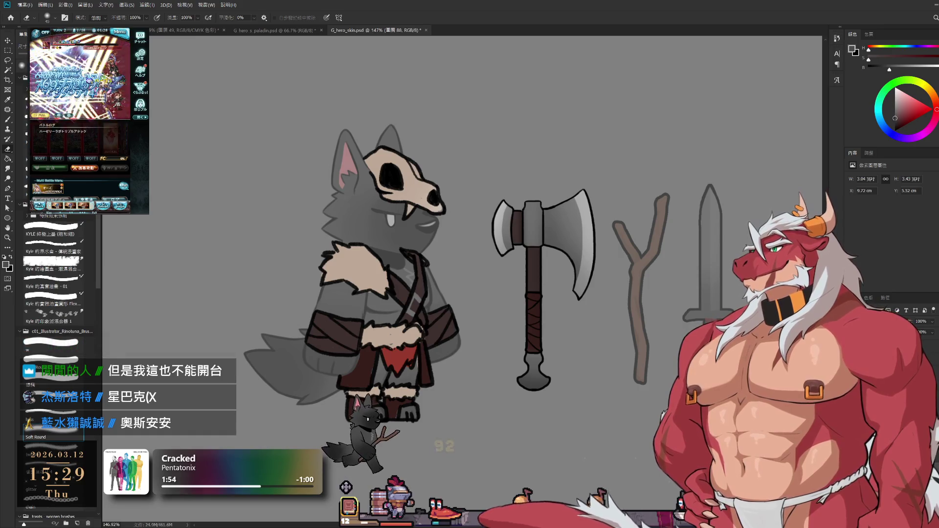
key(l)
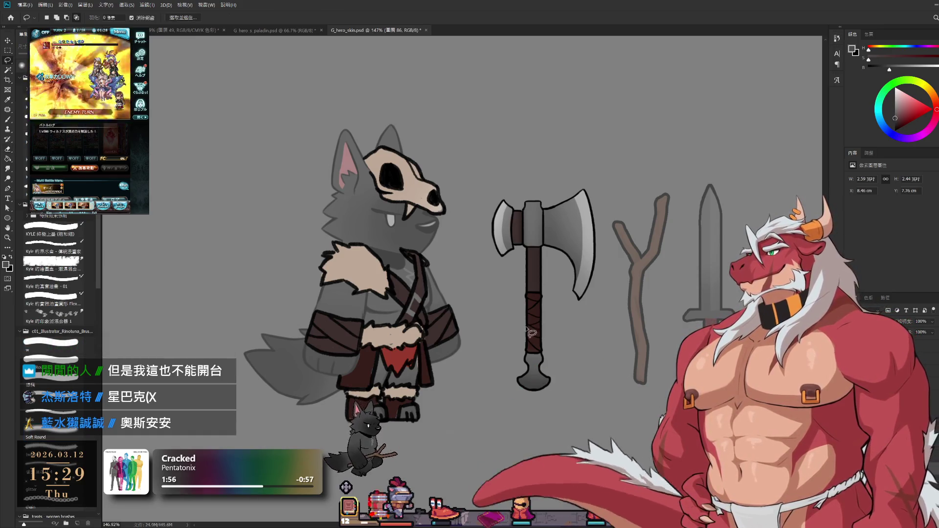
- Cycle through layers to find the axe layer, briefly hiding and restoring its artwork
drag(491, 302, 543, 144)
key(alt+])
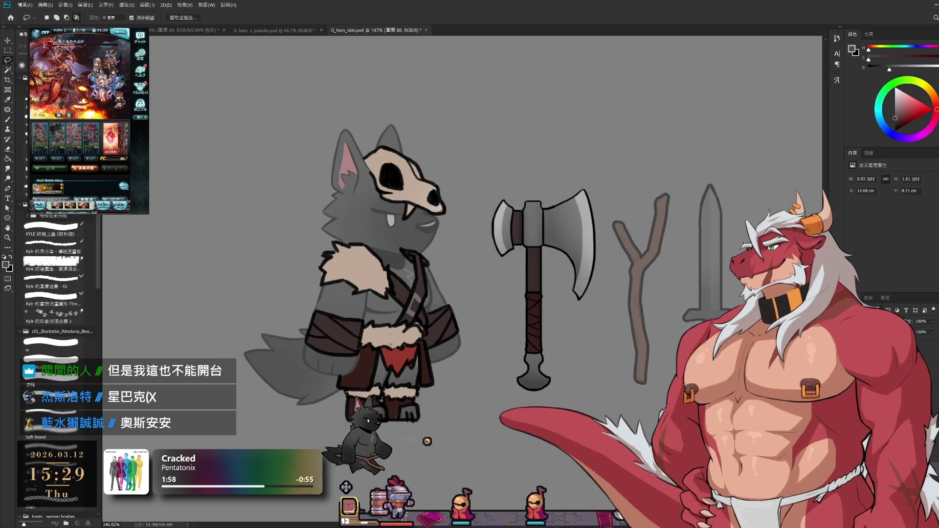
key(alt+])
key(alt+])
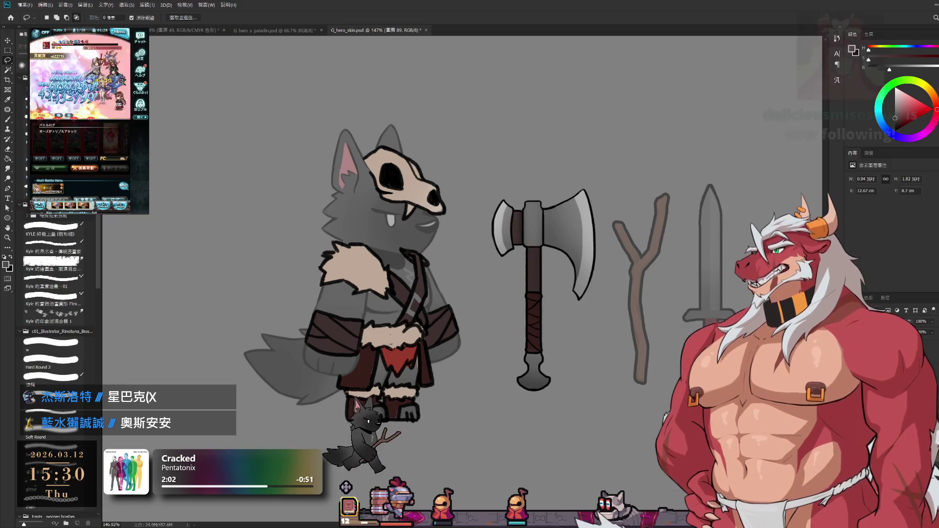
key(alt+[)
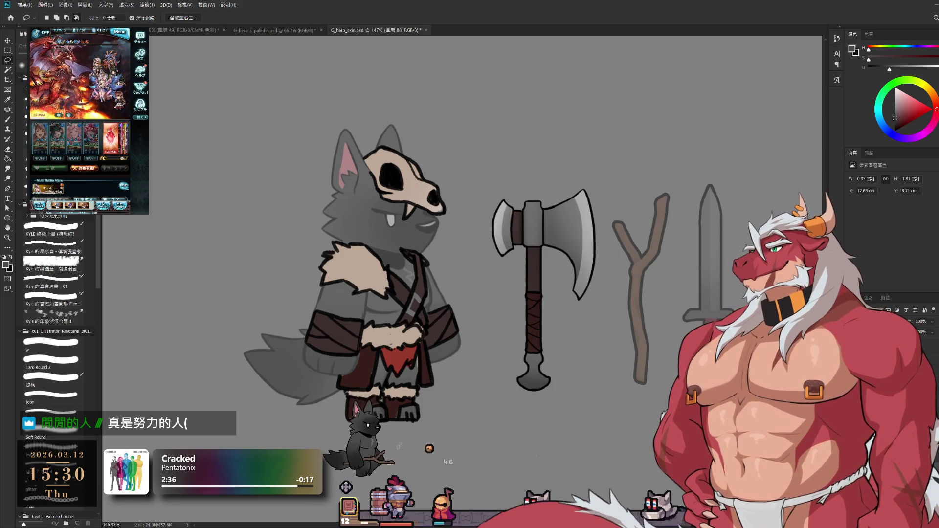
key(alt+bracketleft)
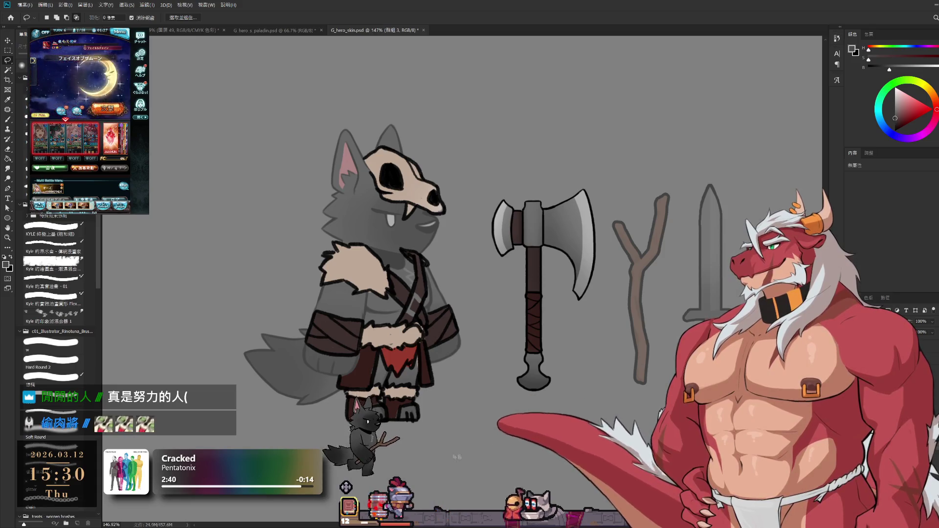
key(Delete)
key(ctrl+z)
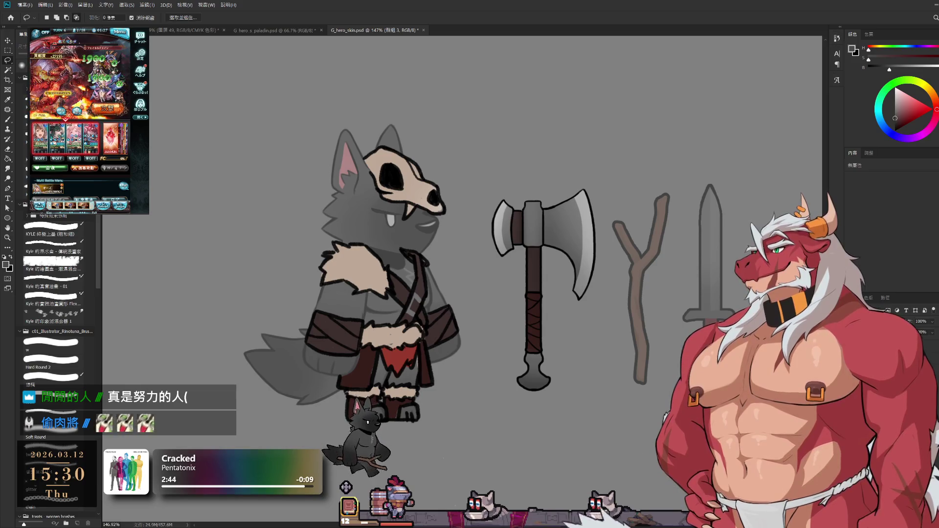
- Make the axe semi-transparent and move it away from beside the wolf with Free Transform
key(5)
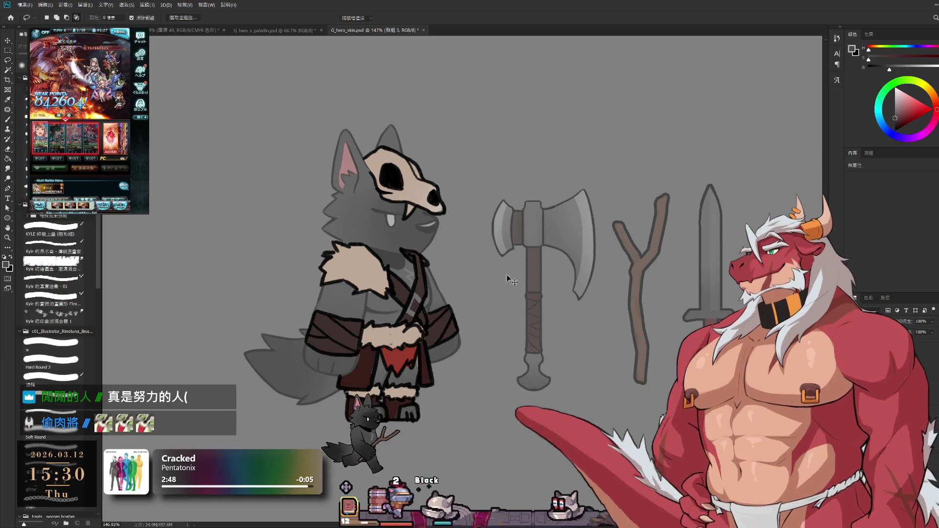
key(ctrl+t)
drag(621, 272, 890, 272)
key(Return)
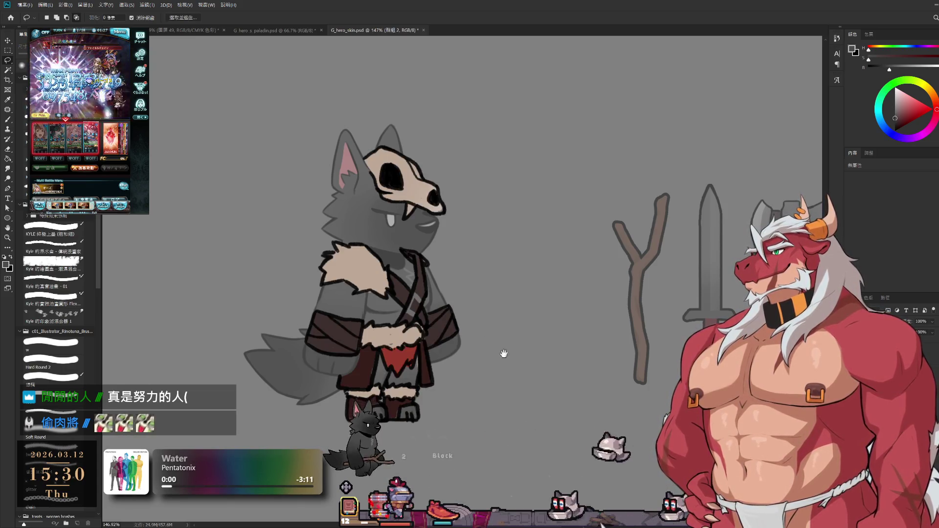
drag(471, 329, 531, 334)
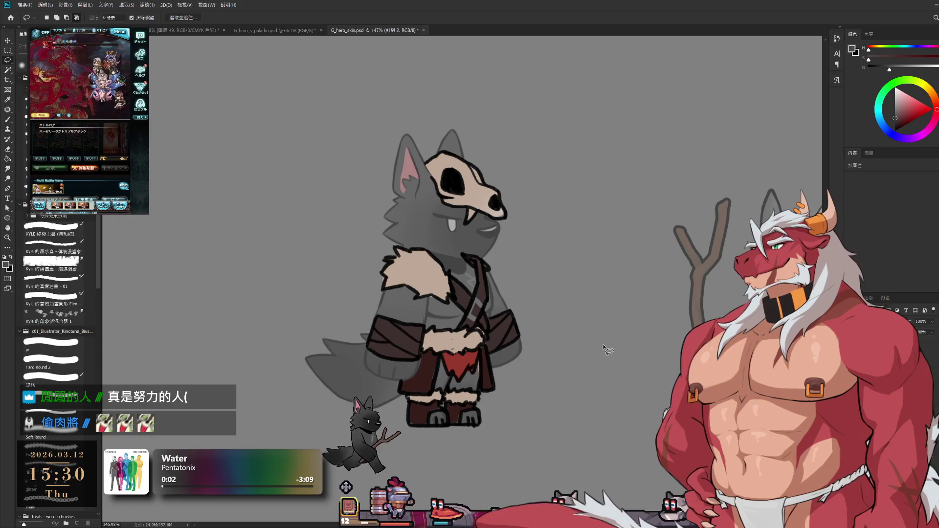
key(alt+])
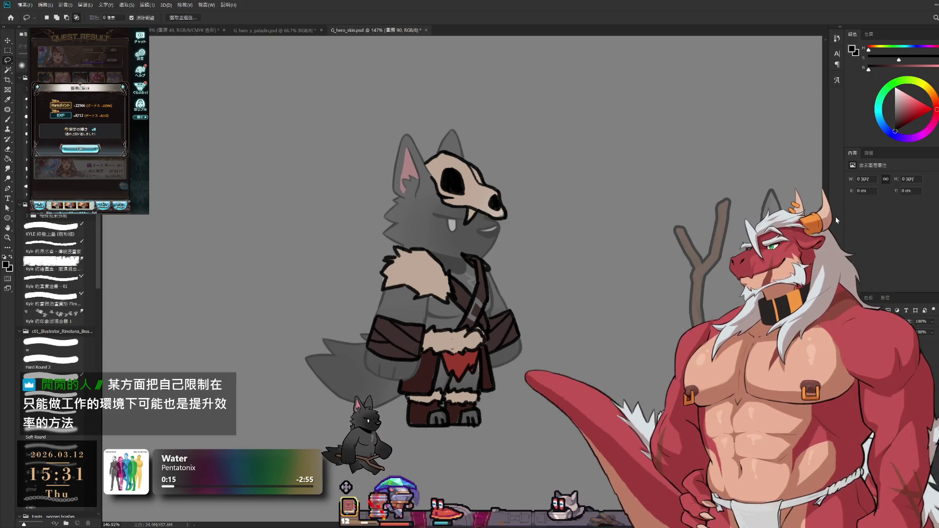
click(79, 148)
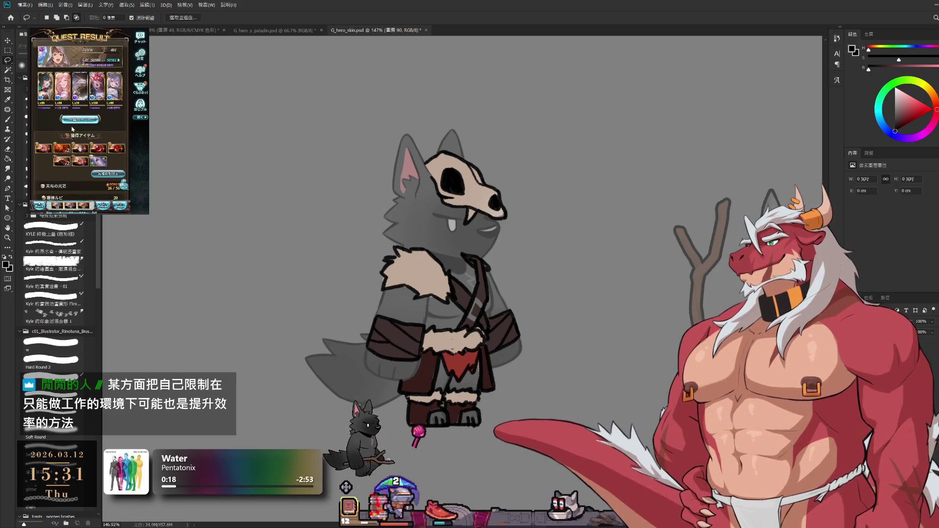
click(74, 121)
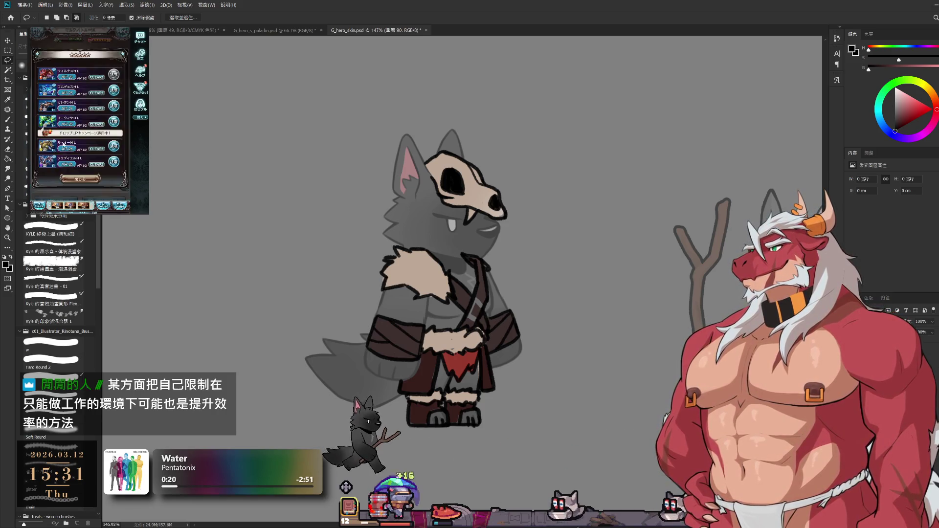
click(115, 92)
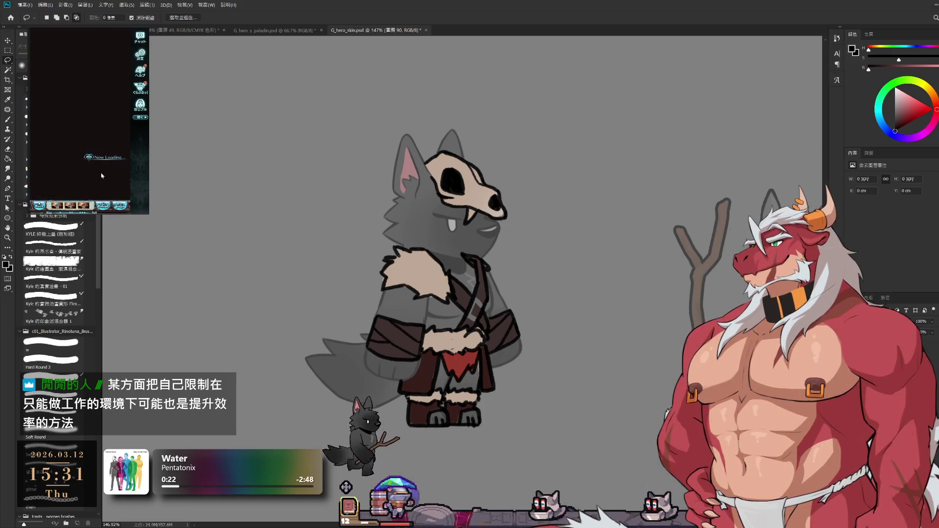
click(100, 175)
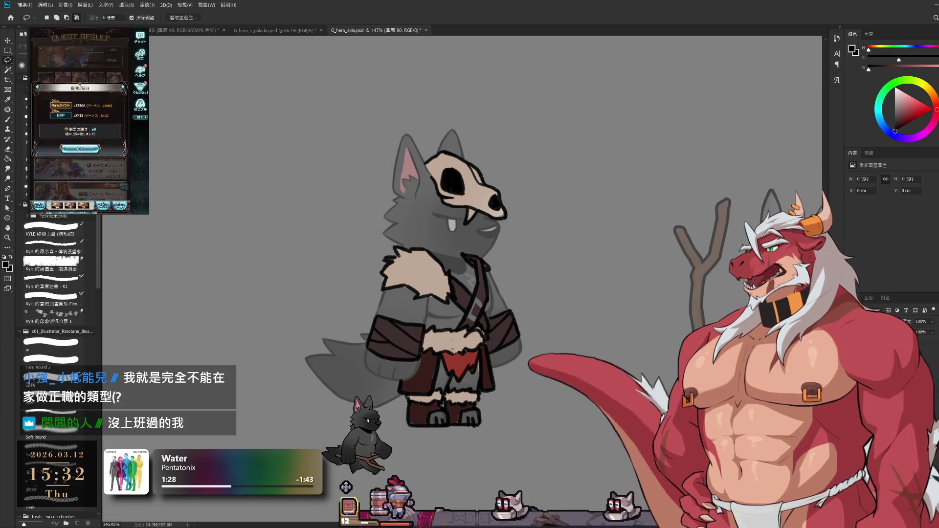
click(80, 149)
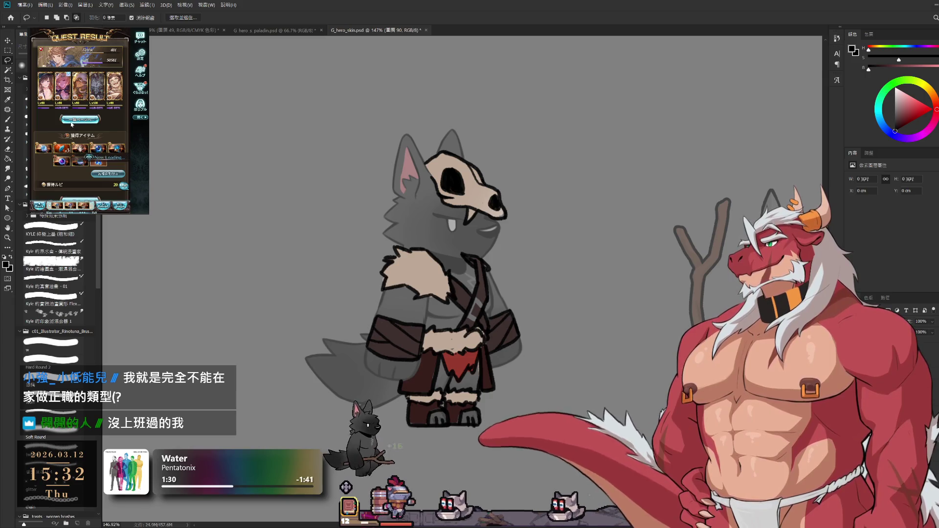
click(80, 119)
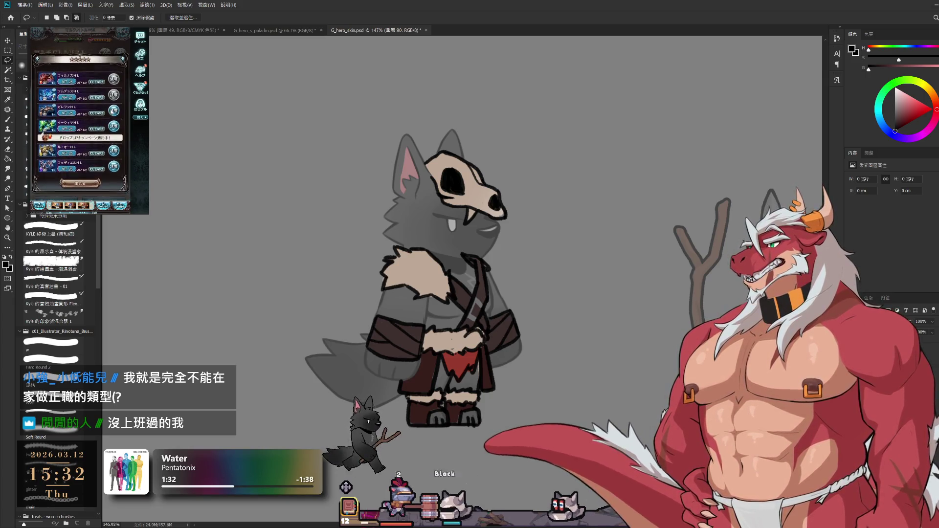
click(81, 167)
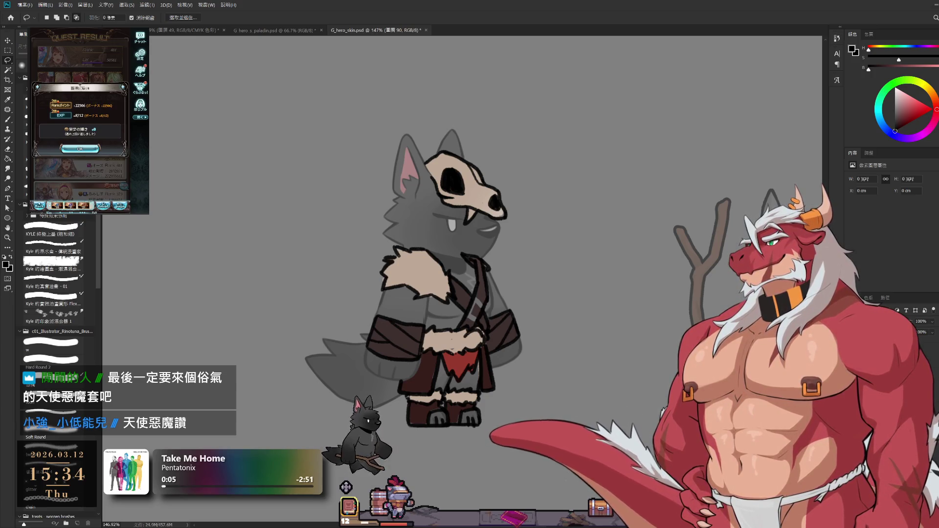
click(96, 150)
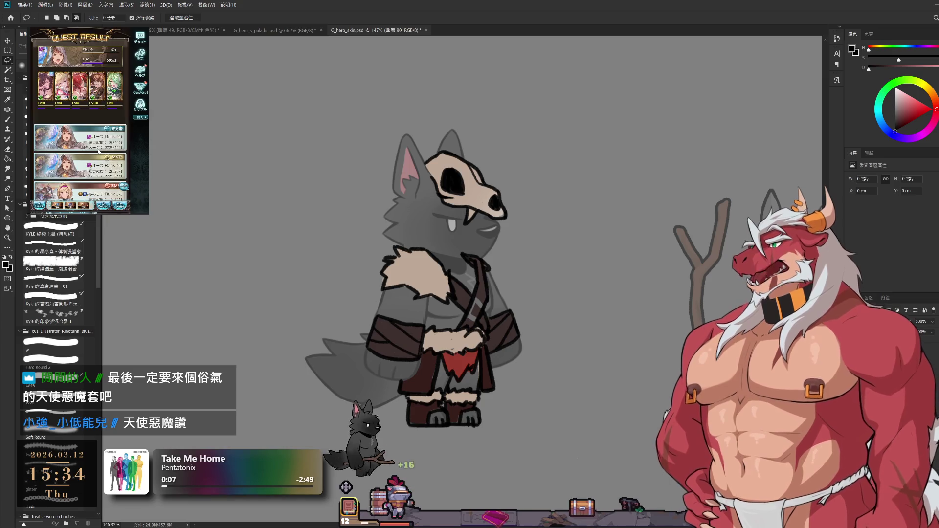
click(96, 157)
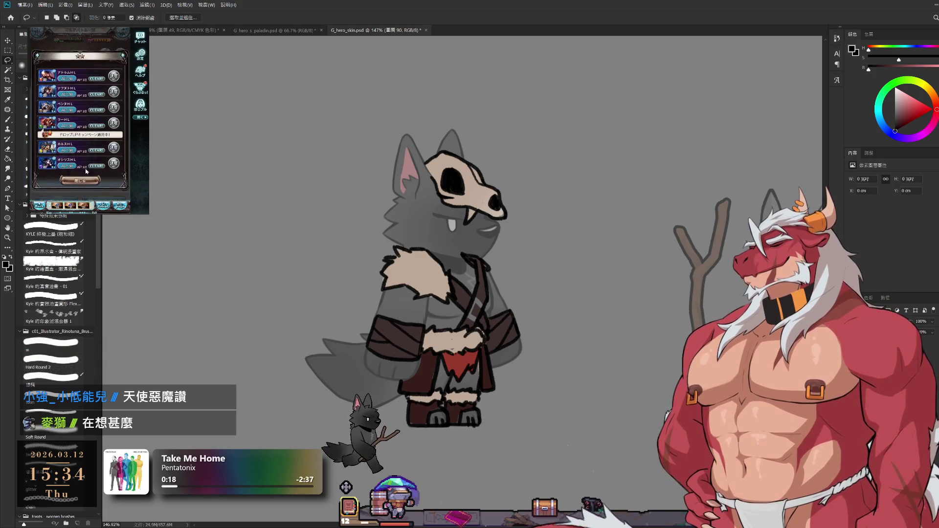
click(76, 138)
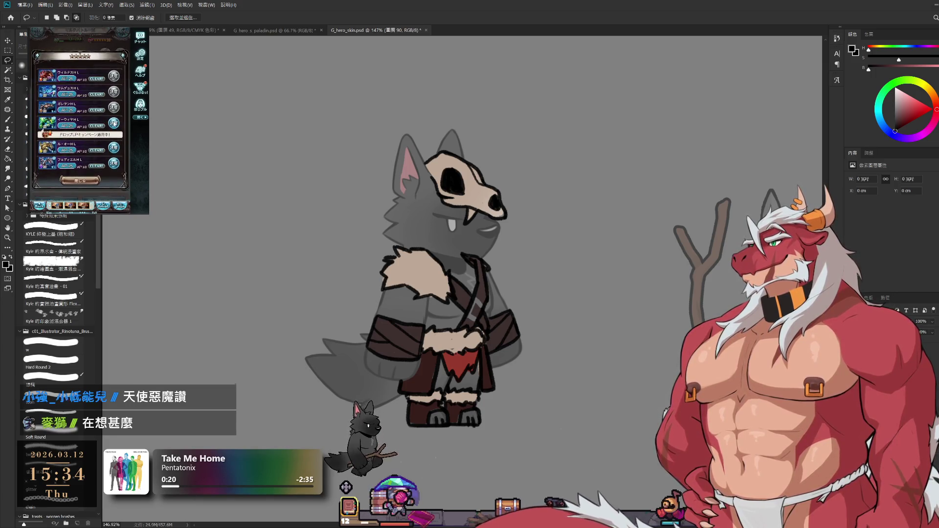
click(103, 174)
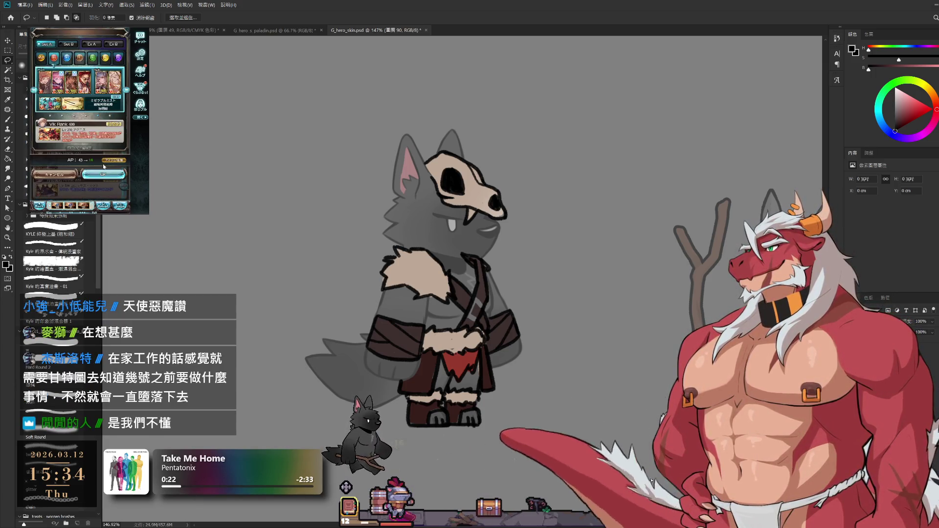
click(108, 182)
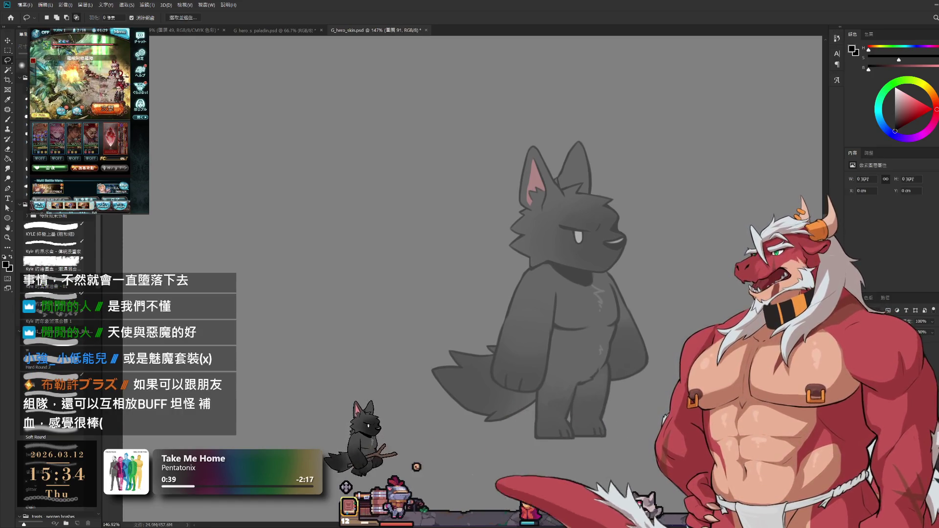
- Ready the Brush for painting on the plain black wolf base
key(b)
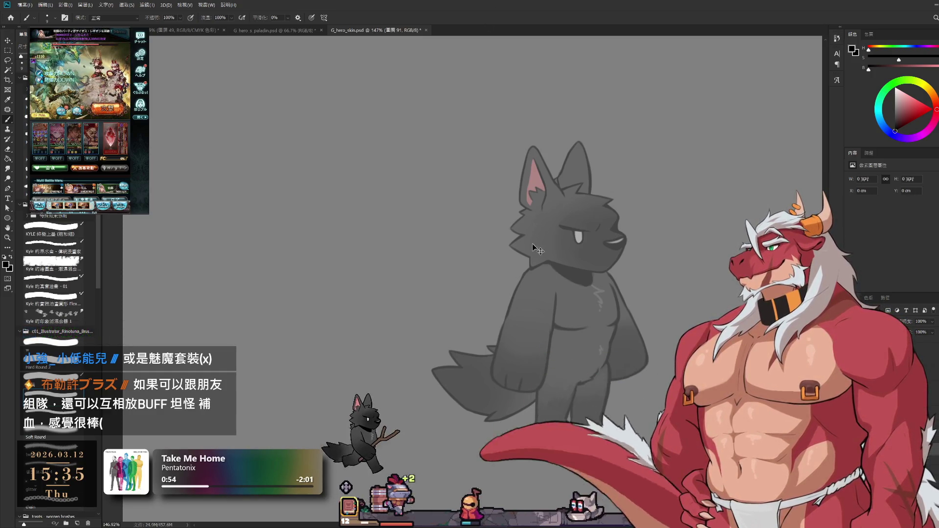
drag(528, 268, 473, 336)
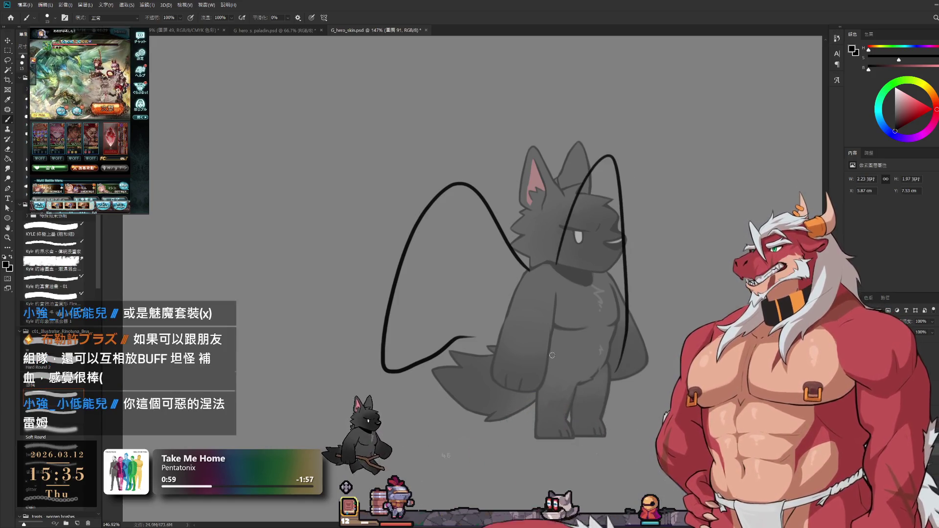
key(ctrl+z)
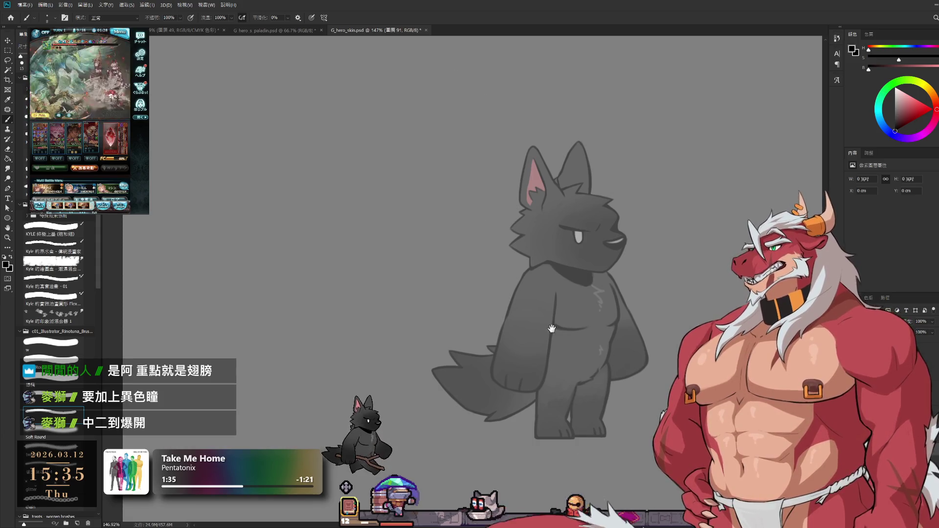
drag(512, 281, 474, 262)
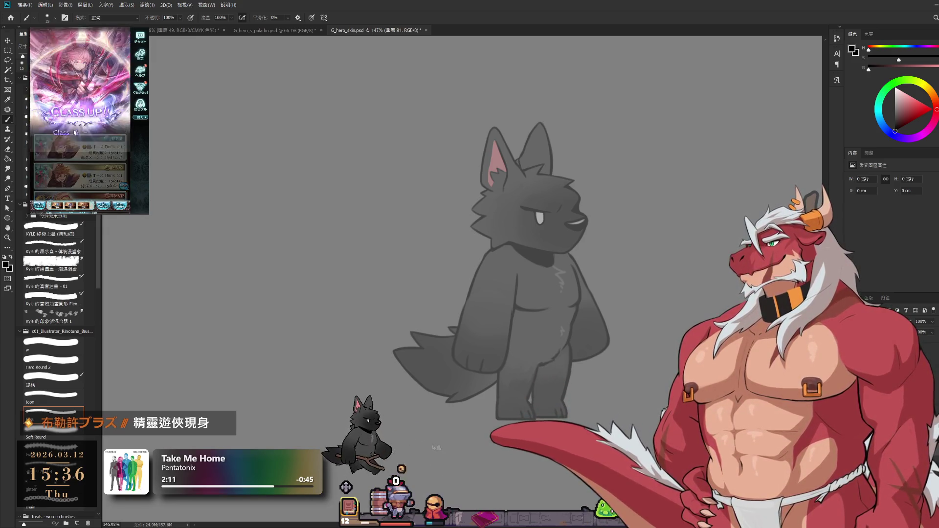
click(93, 140)
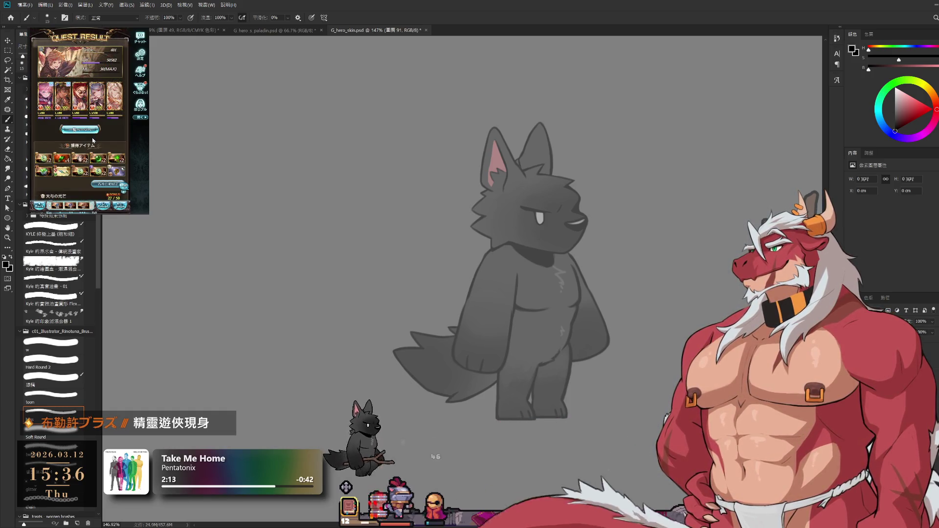
click(94, 128)
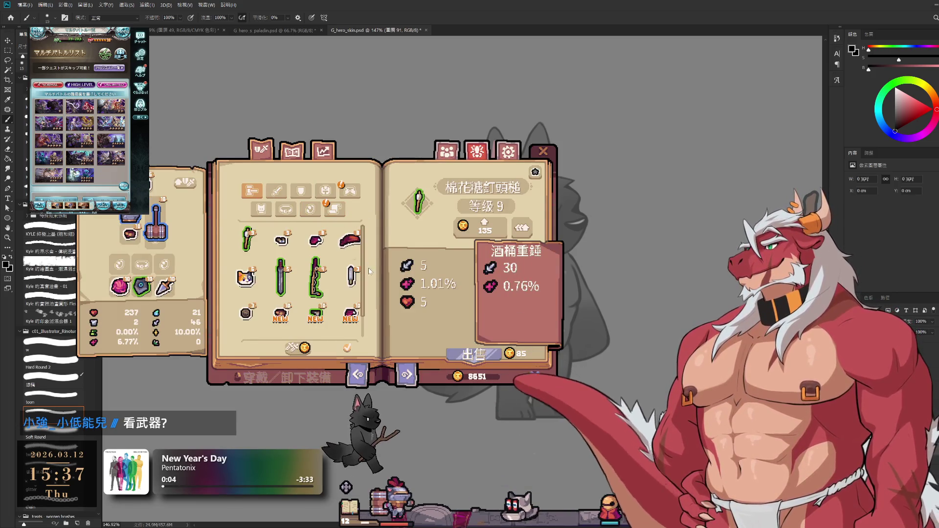
scroll(320, 294, down, 1)
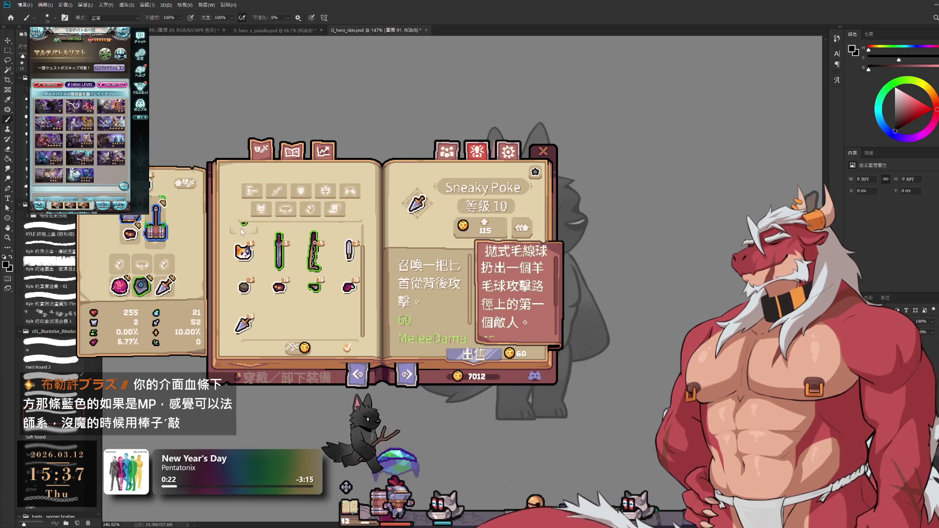
scroll(293, 264, up, 1)
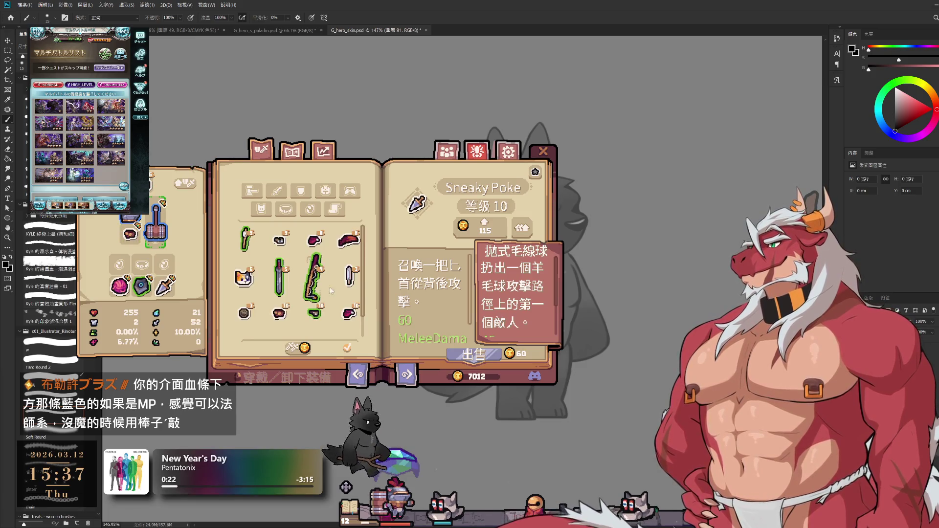
- Inspect the fishing rod, the 棉花糖釘頭槌 mace and the level-10 緋紅斗篷 cloak in the gear book
click(315, 265)
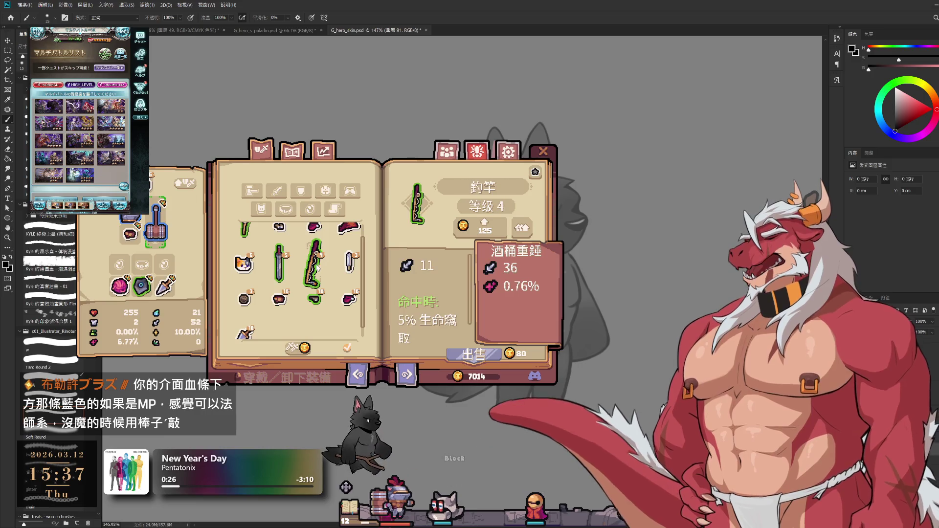
click(248, 236)
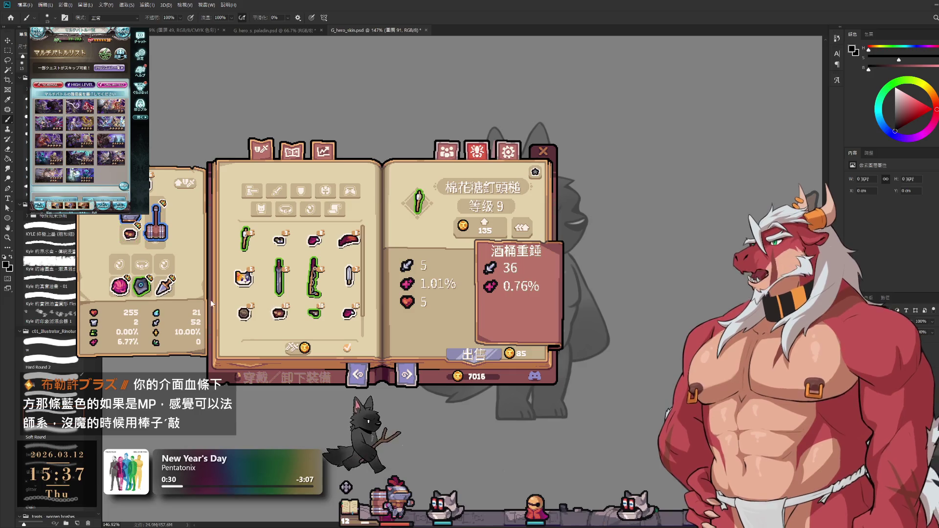
click(284, 314)
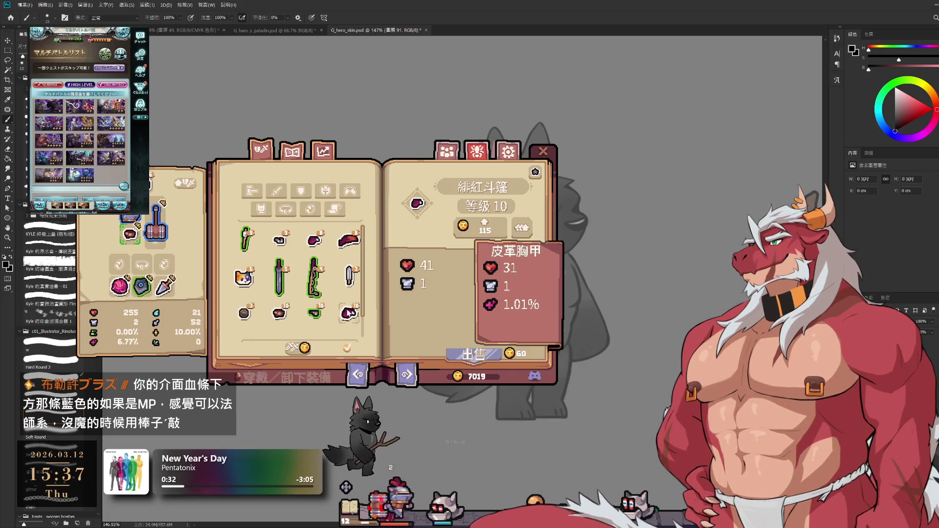
click(348, 314)
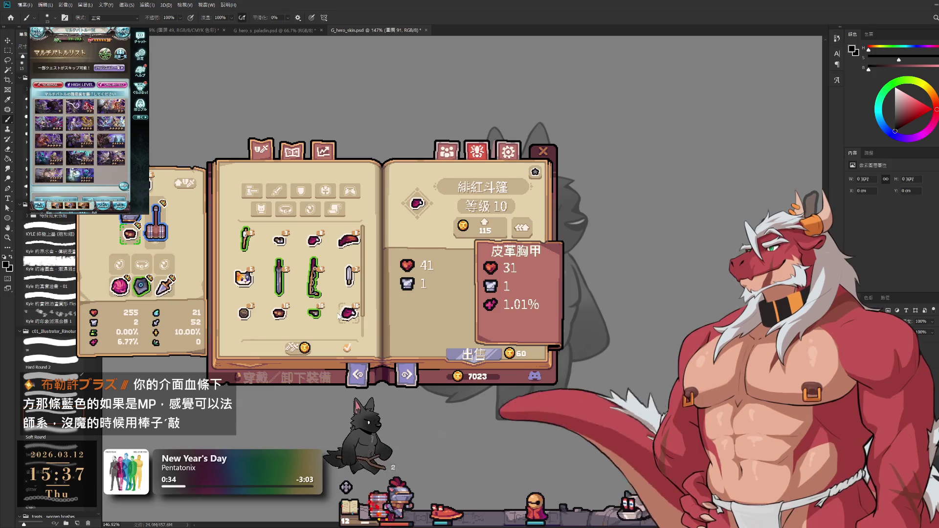
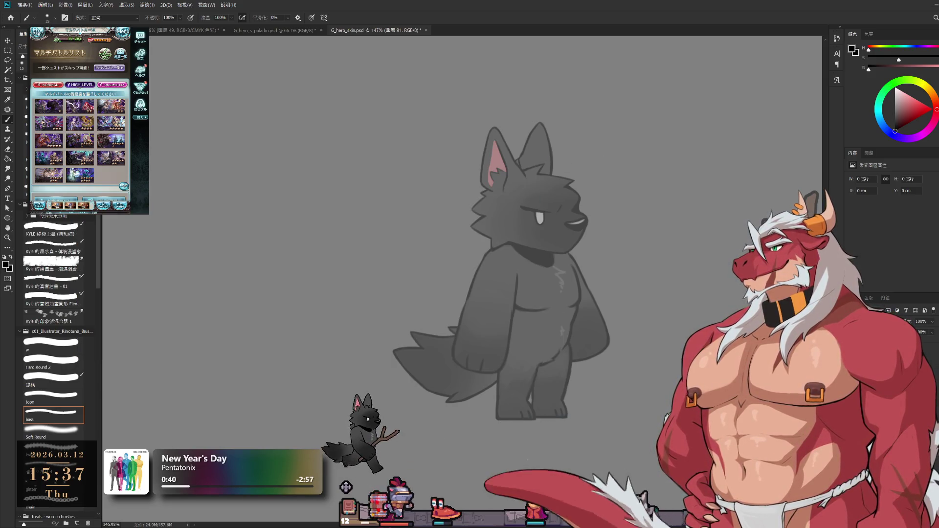
- Switch to the game battle-scene document and nudge the canvas into view
click(171, 31)
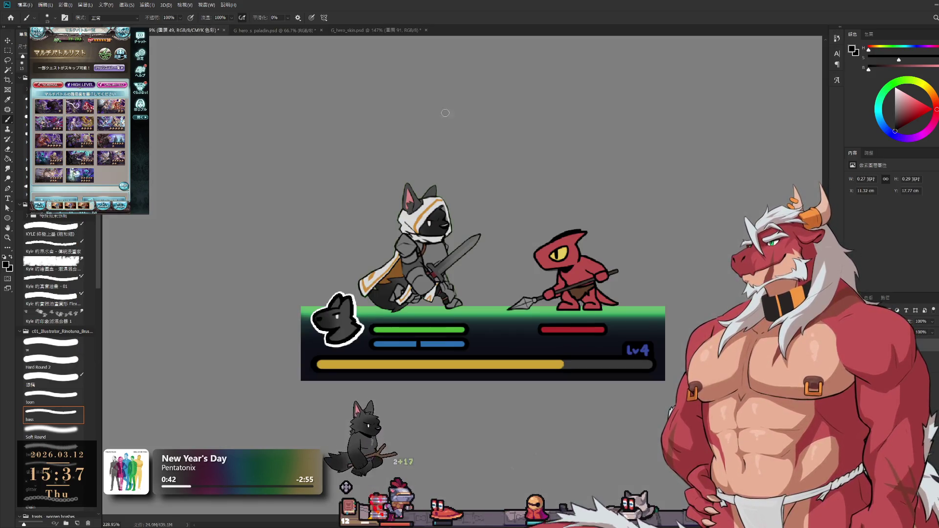
drag(610, 208, 628, 221)
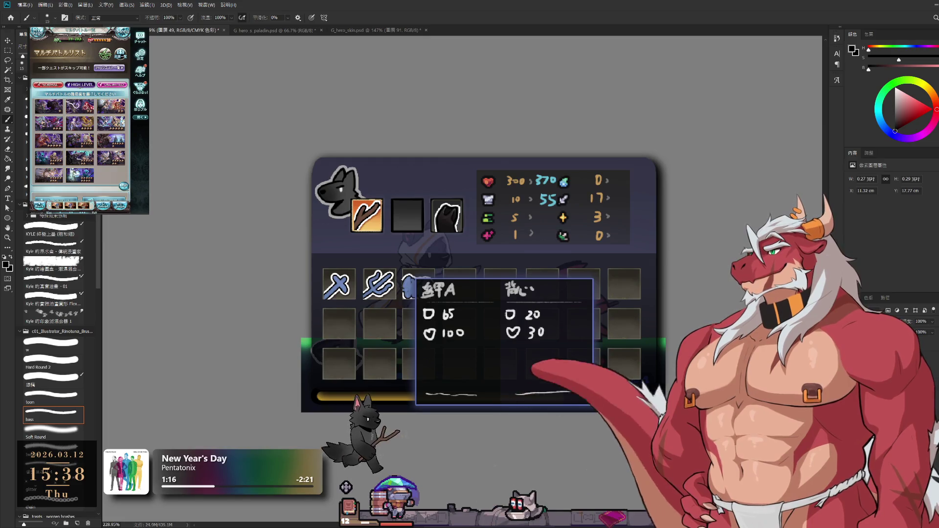
- Return to the G_hero_skin.psd wolf document
click(372, 32)
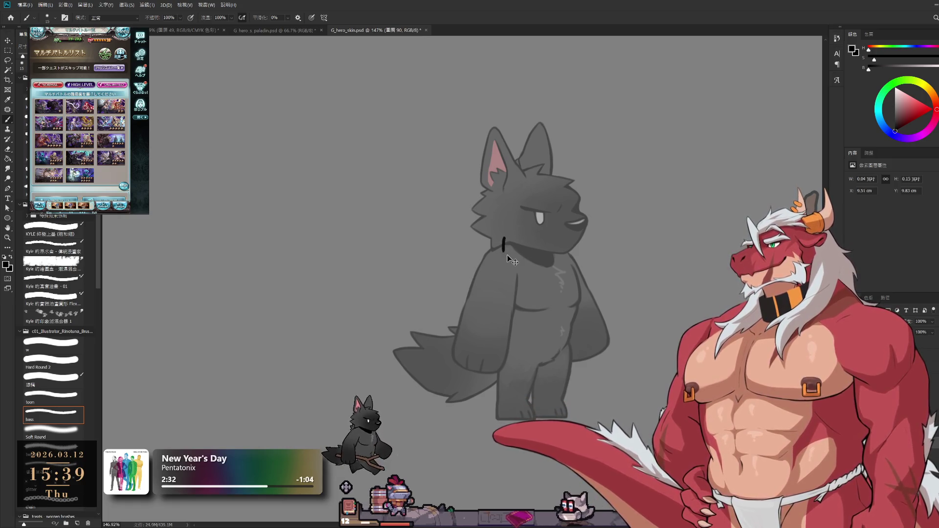
- Undo the stray neck stroke and sketch the shirt collar and front edge down the chest
key(ctrl+z)
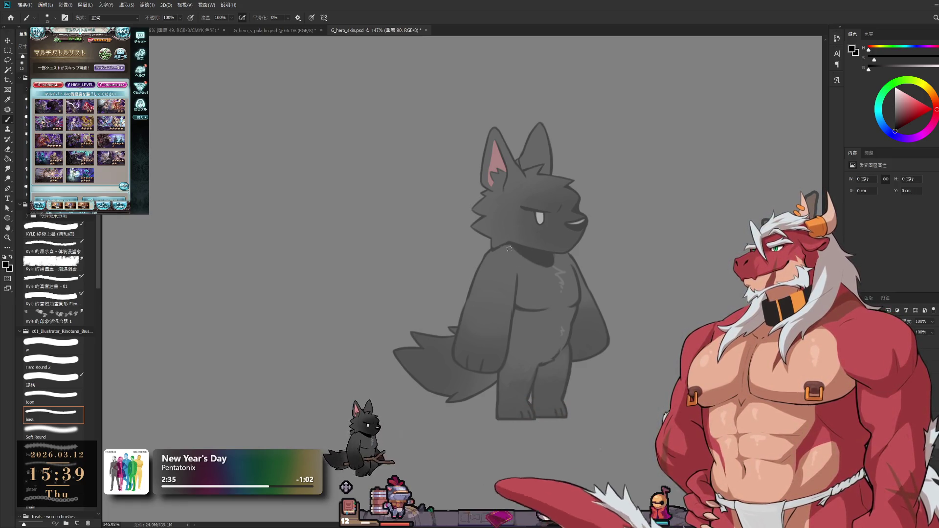
drag(517, 264, 543, 286)
drag(535, 239, 557, 293)
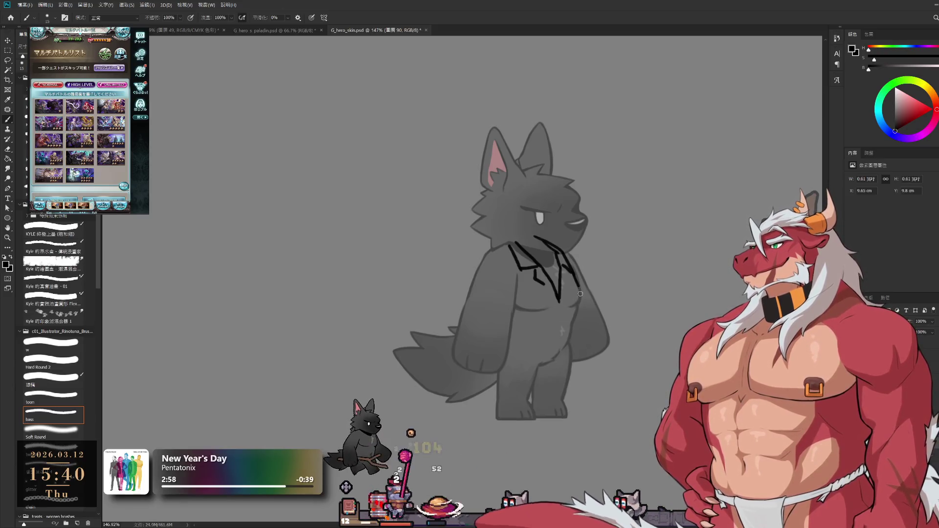
mouse_move(567, 320)
mouse_down()
mouse_move(579, 303)
mouse_move(567, 354)
mouse_move(547, 358)
mouse_move(570, 352)
mouse_up()
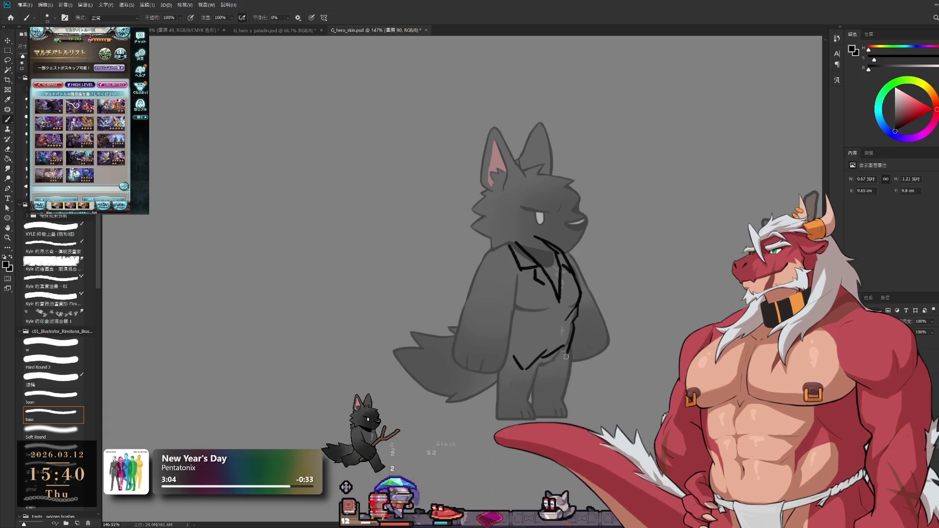
drag(559, 300, 560, 346)
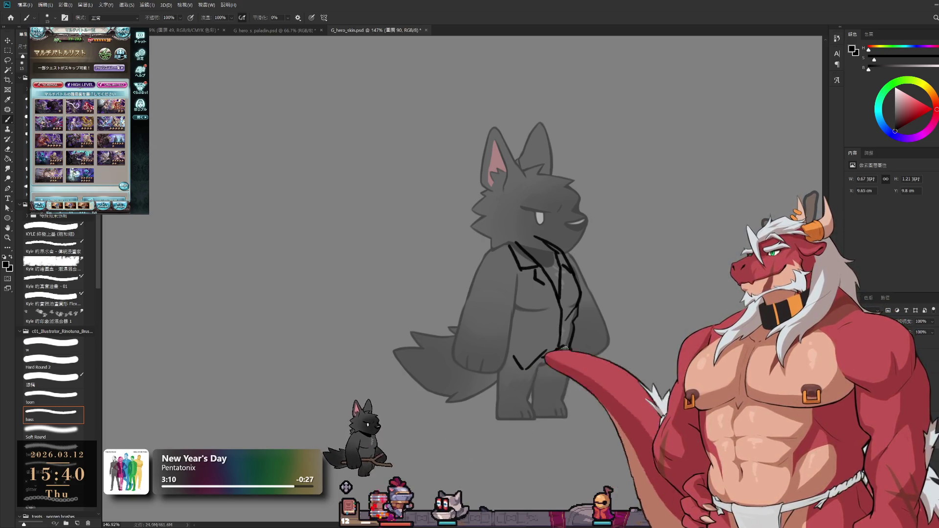
- Erase a bit of the chest line with a different brush shape, then resume drawing
key(e)
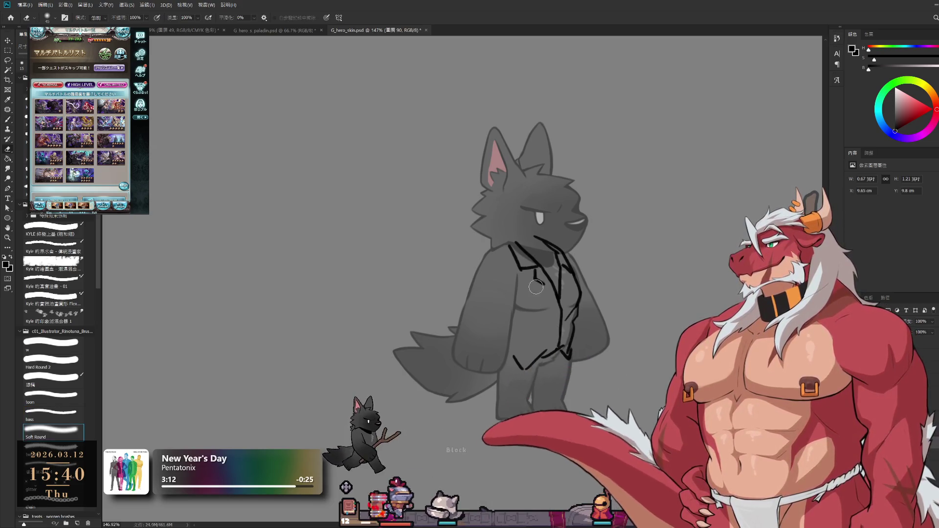
click(53, 397)
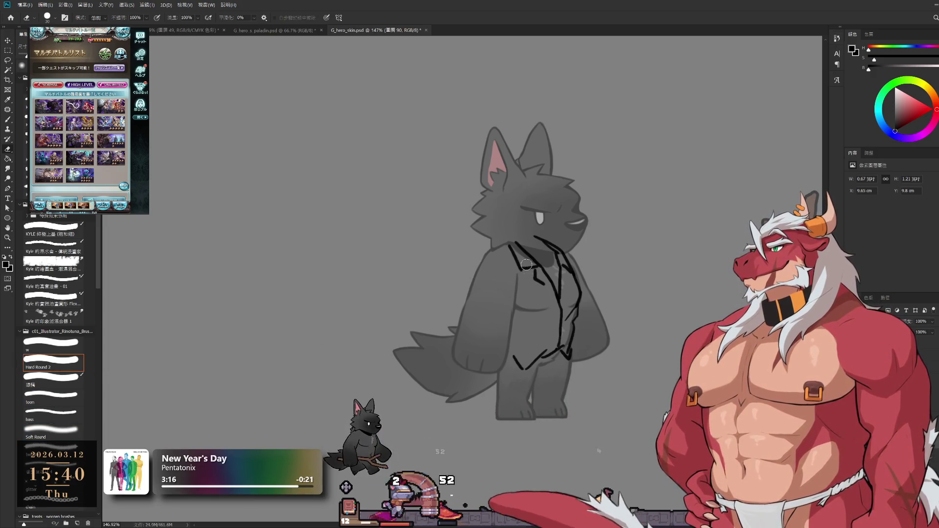
drag(523, 269, 530, 266)
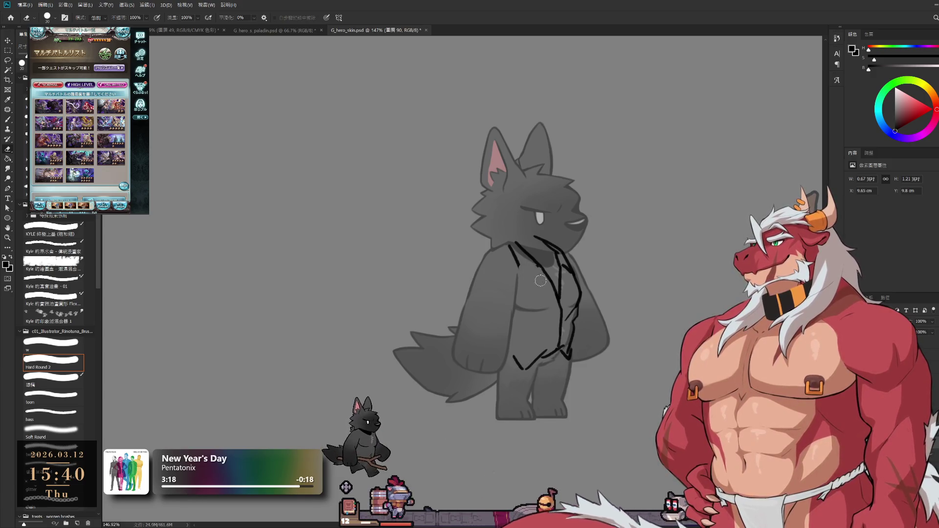
key(b)
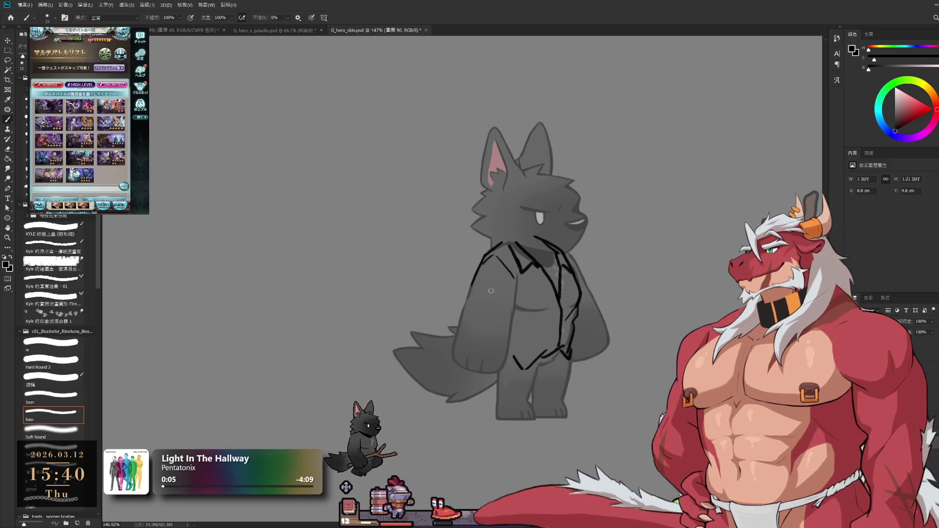
- Sketch the shirt's left side outline, front opening and sleeve edge, undoing a misplaced chest line
drag(468, 300, 506, 289)
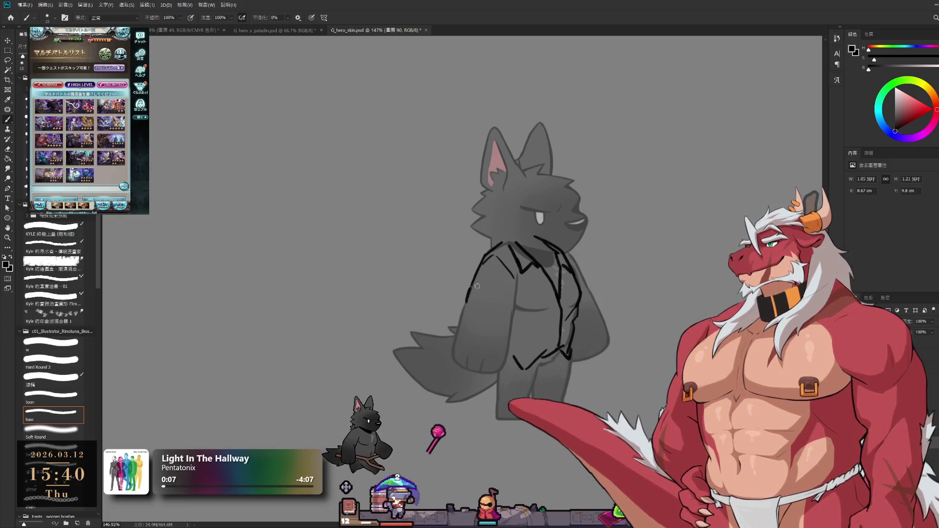
key(ctrl+z)
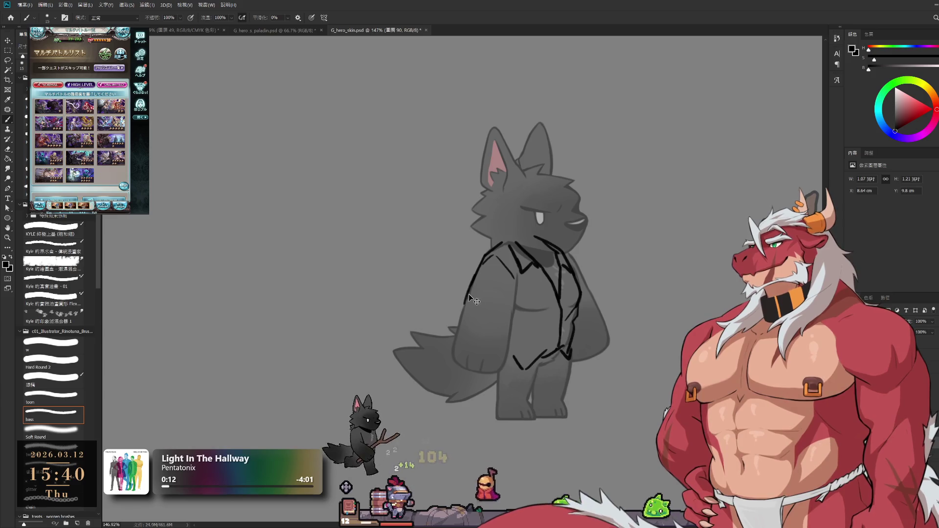
drag(477, 270, 464, 306)
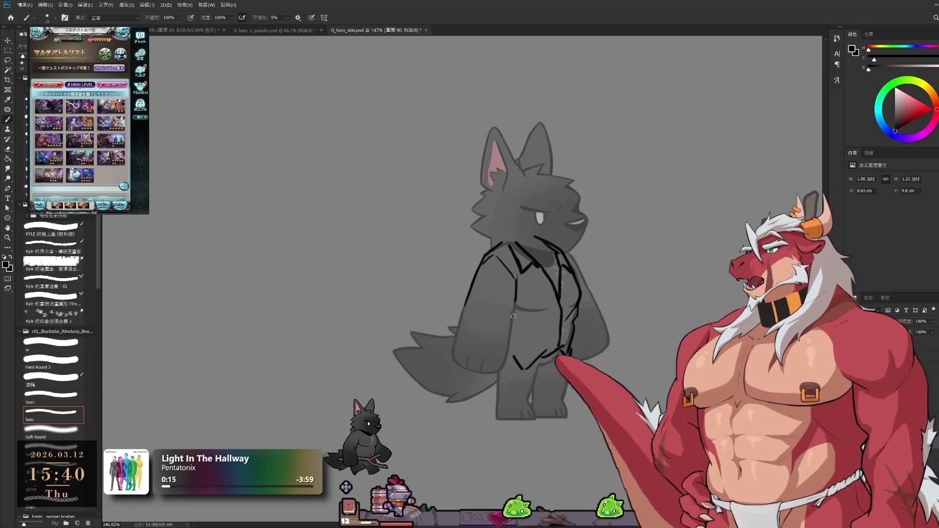
drag(516, 269, 512, 323)
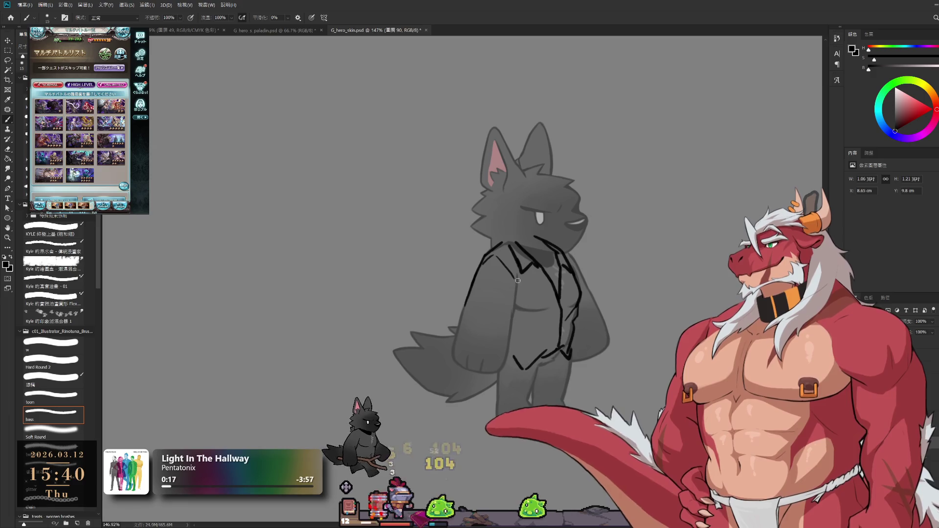
drag(511, 288, 507, 309)
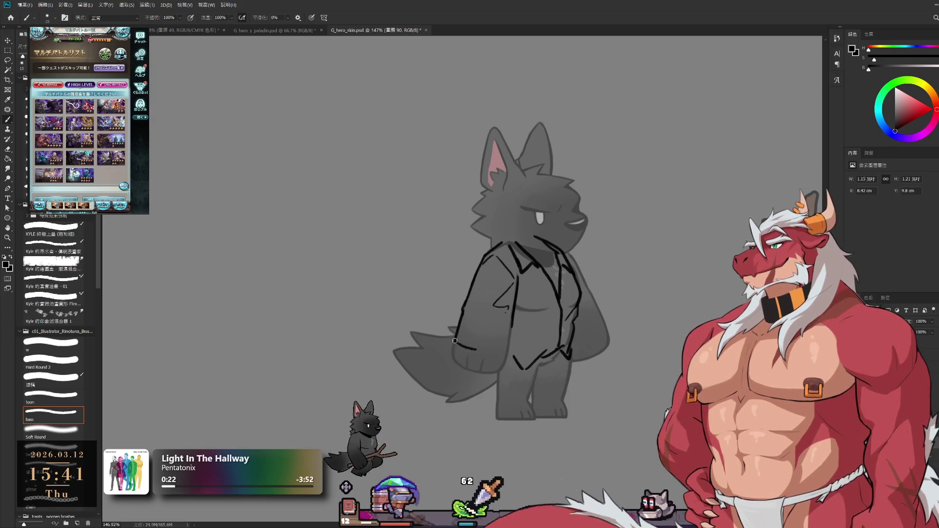
- Redraw the shirt hem further right and extend the front line down to it
key(ctrl+z)
drag(483, 351, 505, 353)
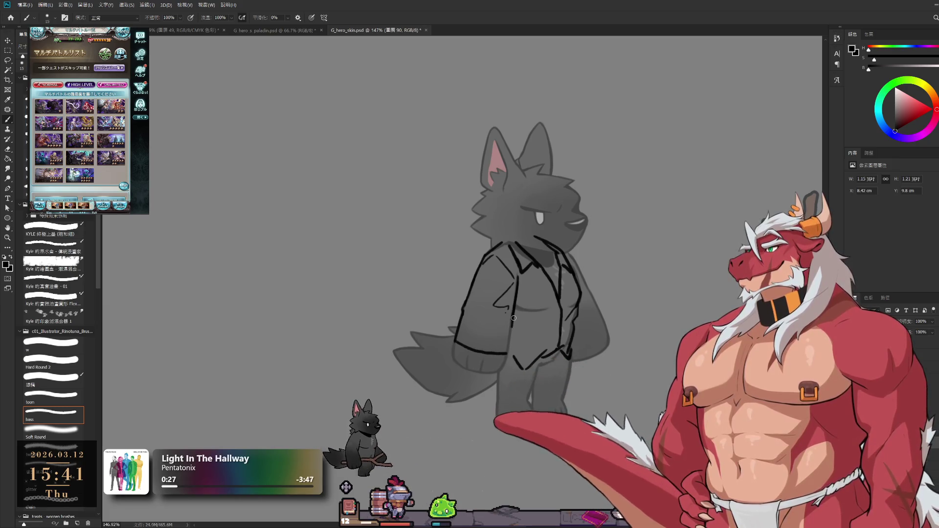
drag(512, 329, 509, 353)
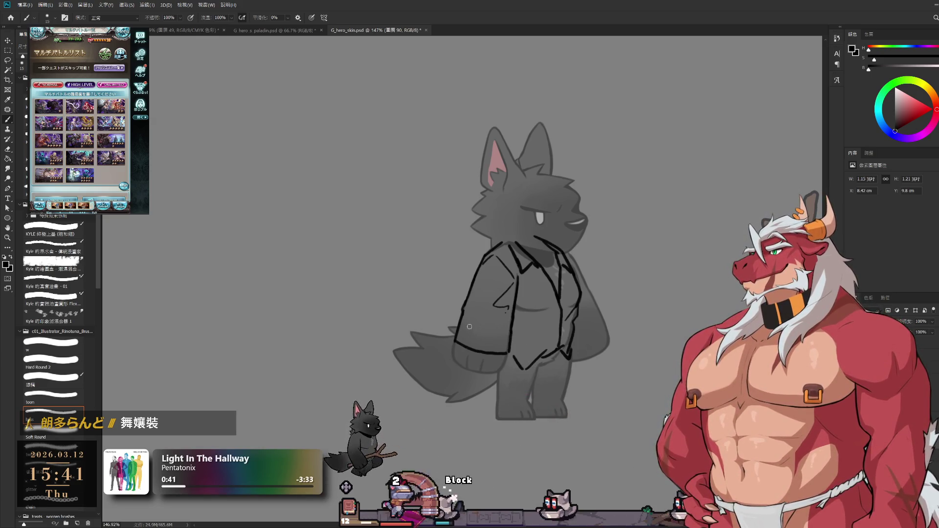
- Outline the sleeve cuff and extend the shirt's right edge downward
drag(459, 324, 494, 334)
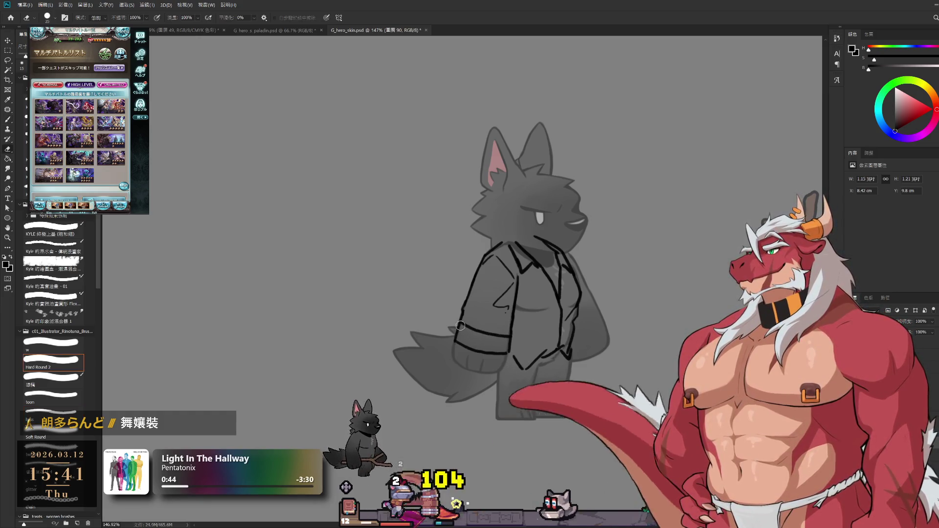
drag(463, 331, 457, 342)
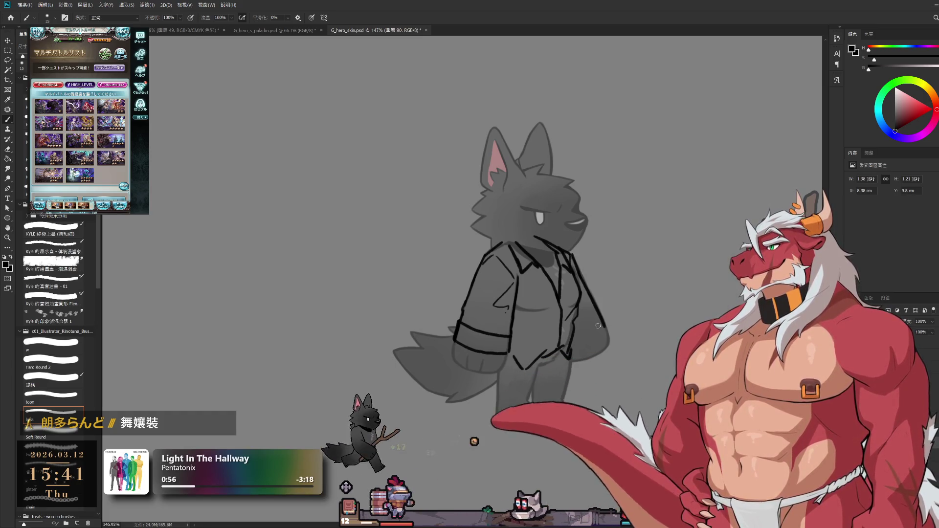
drag(579, 278, 606, 326)
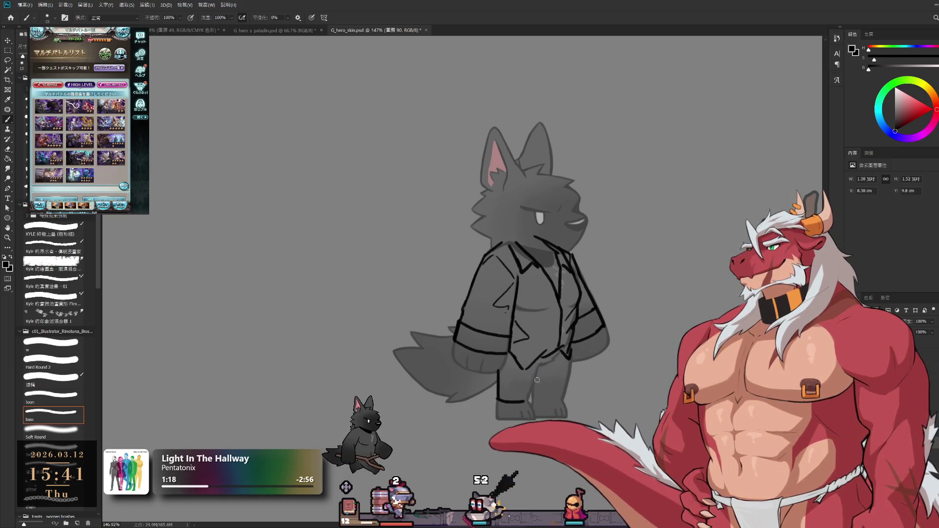
- Outline the right trouser leg and add a stroke between the legs, tidying with the eraser
drag(537, 380, 530, 401)
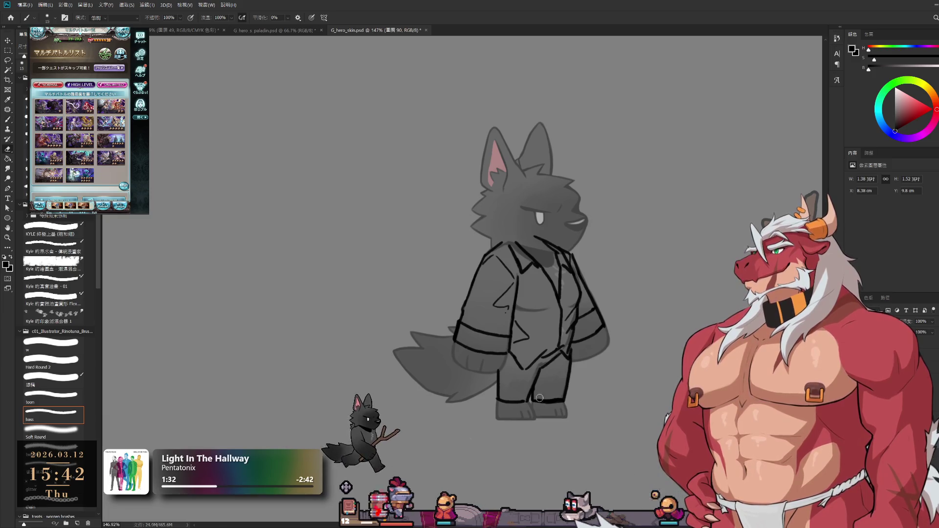
key(e)
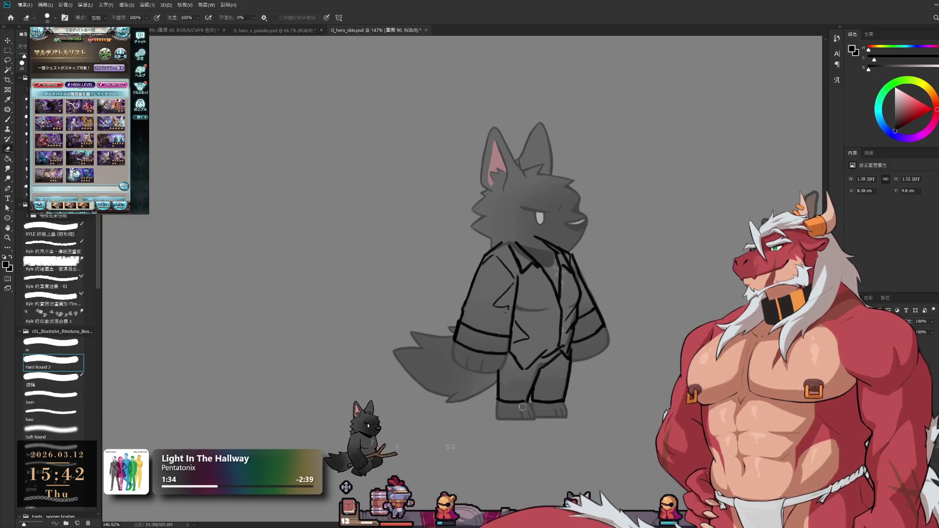
key(b)
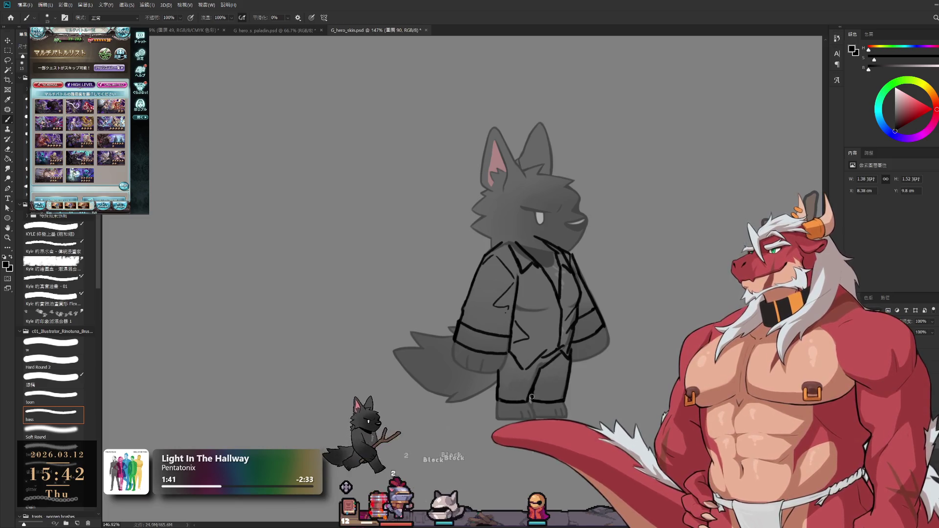
drag(529, 388, 526, 400)
key(e)
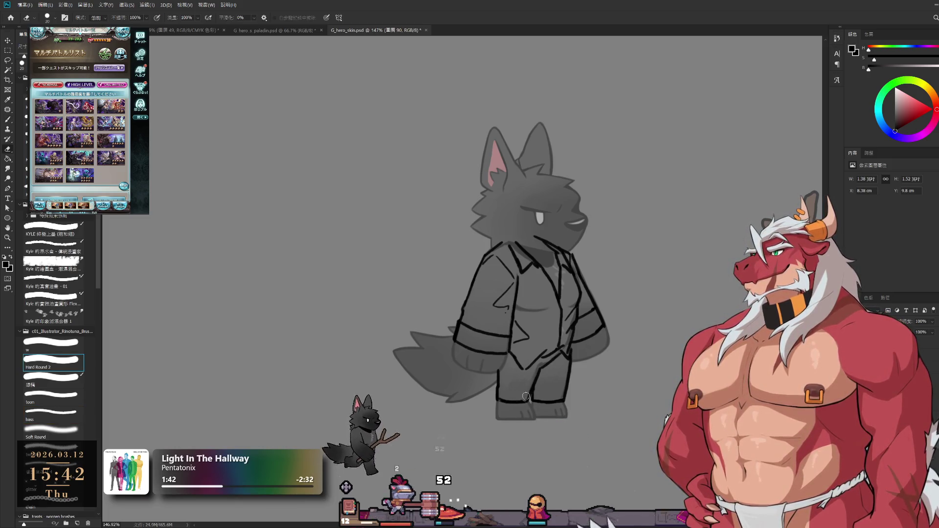
key(b)
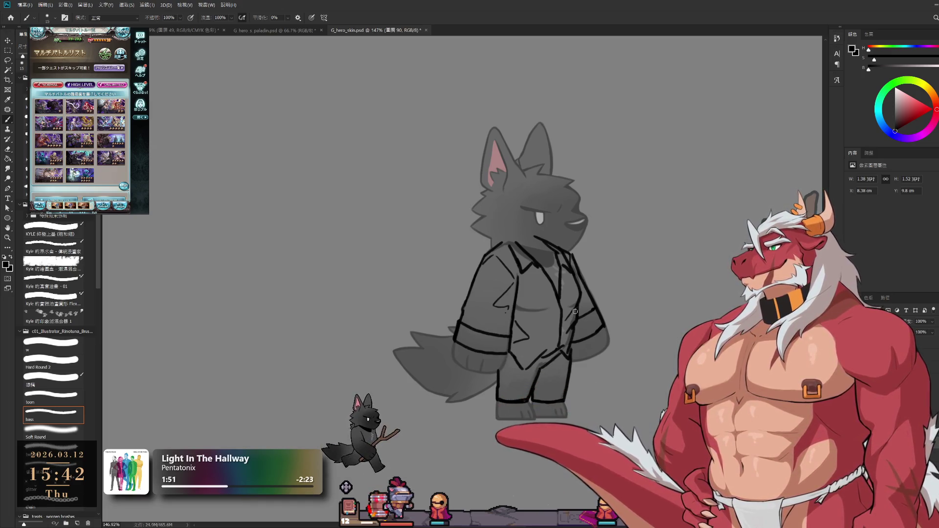
scroll(535, 260, up, 3)
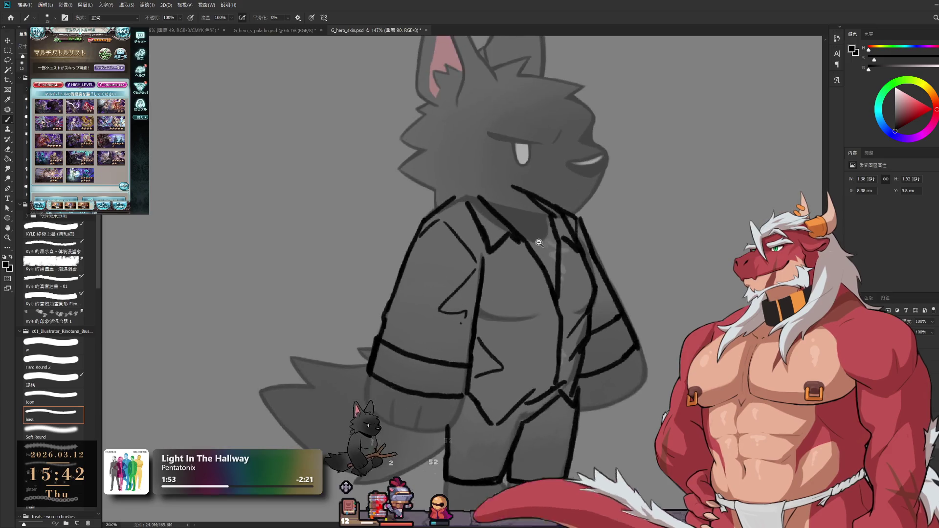
- Sketch vertical and curved lapel lines down the shirt front
drag(516, 238, 518, 291)
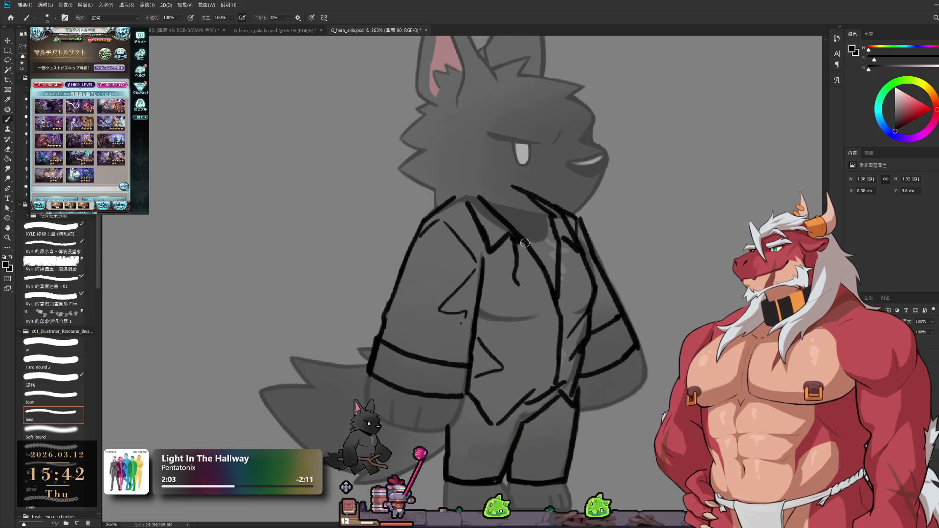
drag(518, 258, 515, 283)
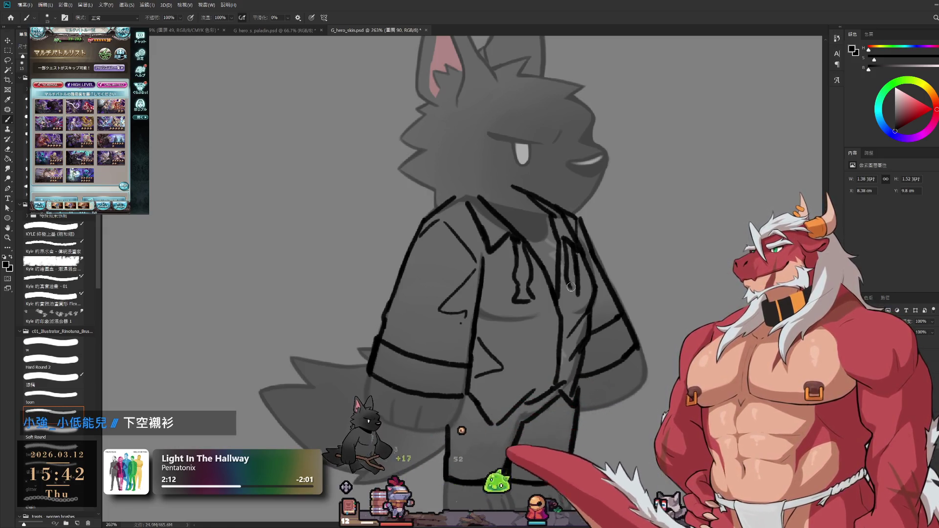
scroll(572, 306, down, 1)
scroll(542, 366, down, 1)
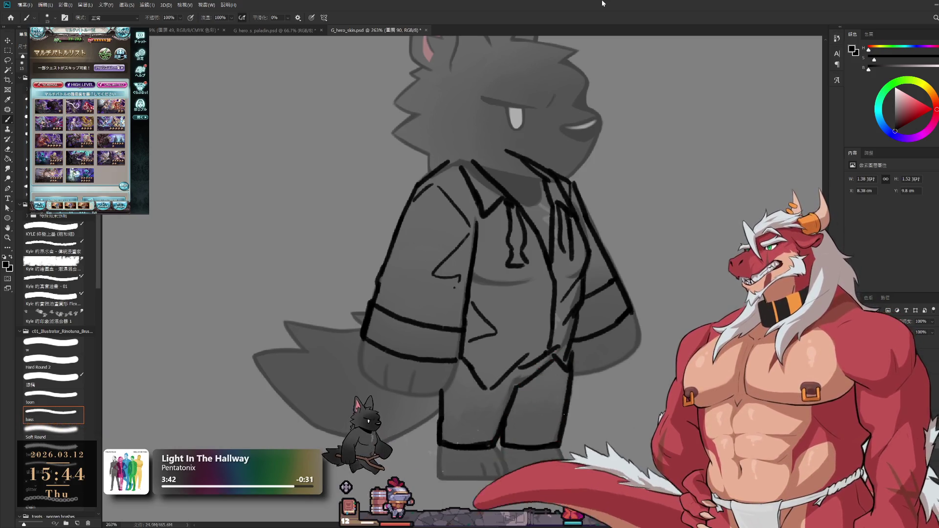
drag(506, 181, 517, 294)
drag(544, 184, 561, 290)
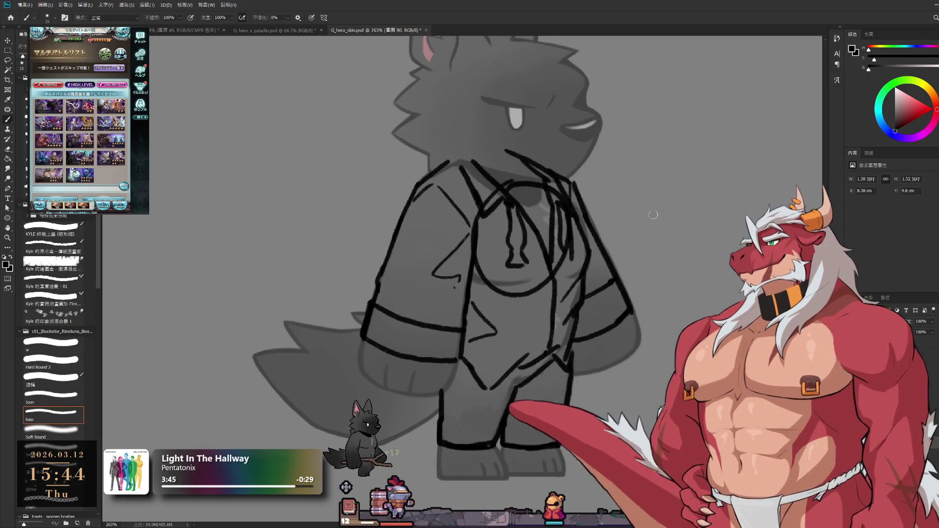
- Draw an arrow pointing right from the chest to a small bow-tie doodle
mouse_move(602, 206)
mouse_down()
mouse_move(704, 189)
mouse_move(689, 202)
mouse_up()
mouse_move(707, 140)
mouse_down()
mouse_move(708, 168)
mouse_move(758, 166)
mouse_up()
mouse_move(758, 151)
mouse_down()
mouse_move(783, 141)
mouse_move(781, 171)
mouse_up()
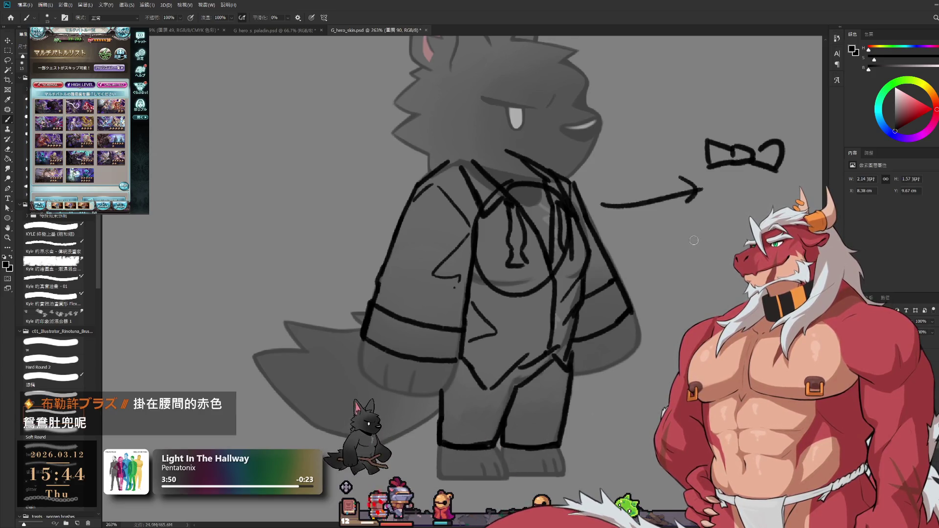
- Shift the view slightly and undo the last bow-tie stroke
drag(663, 274, 632, 293)
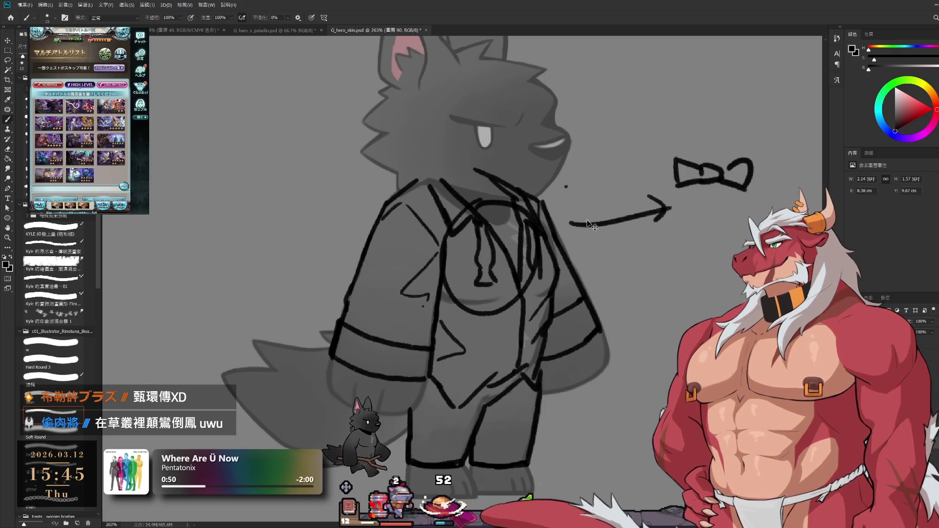
key(ctrl+z)
- Undo the remaining bow-tie strokes, erase the lower hem and redraw it angling up to the right
key(ctrl+z)
key(ctrl+z)
key(ctrl+z)
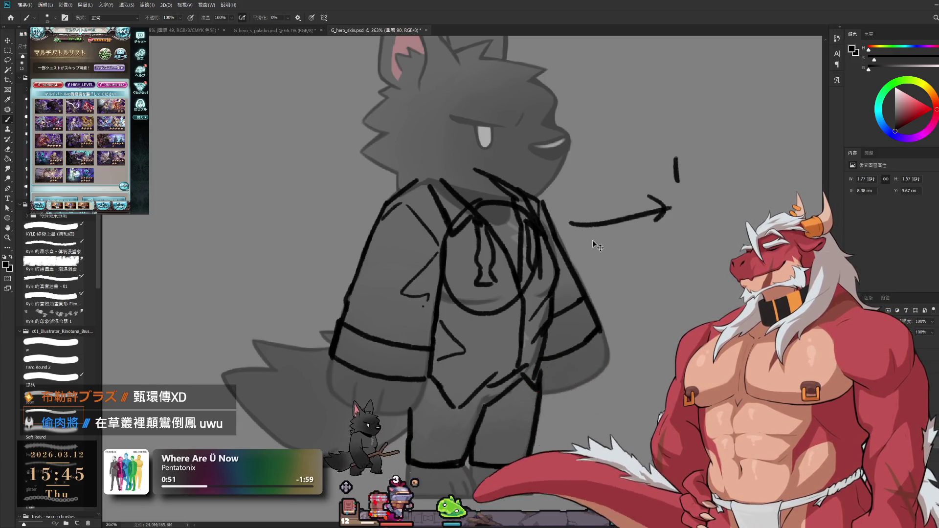
key(ctrl+z)
key(ctrl+z)
key(ctrl+z)
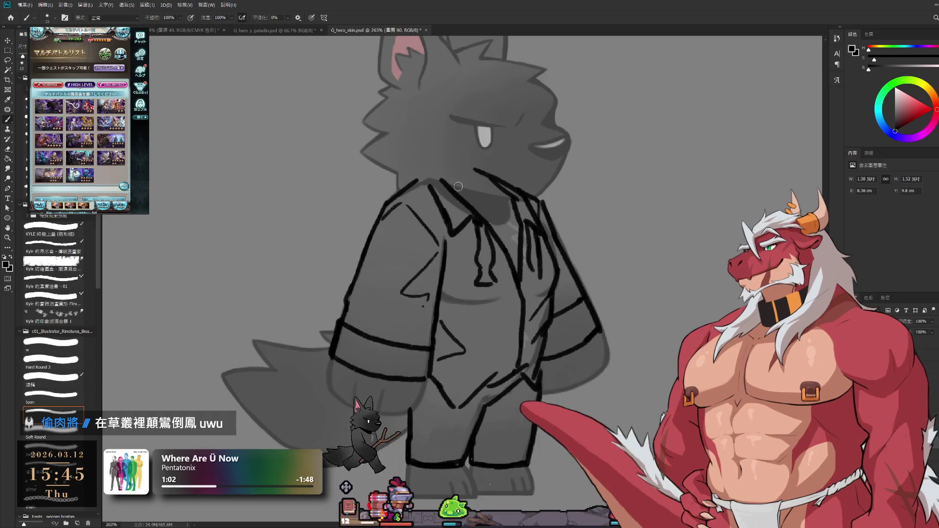
key(e)
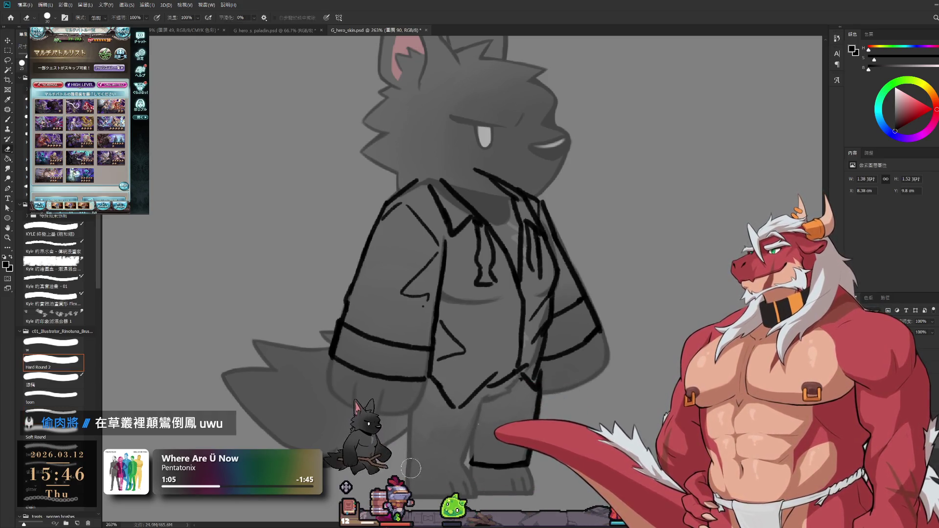
mouse_move(411, 468)
mouse_down()
mouse_move(499, 464)
mouse_move(532, 418)
mouse_move(531, 372)
mouse_up()
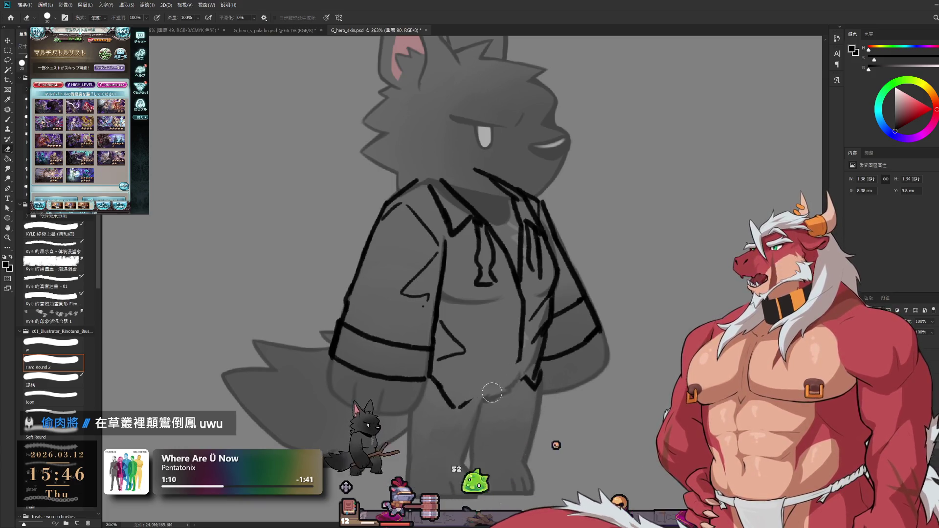
key(b)
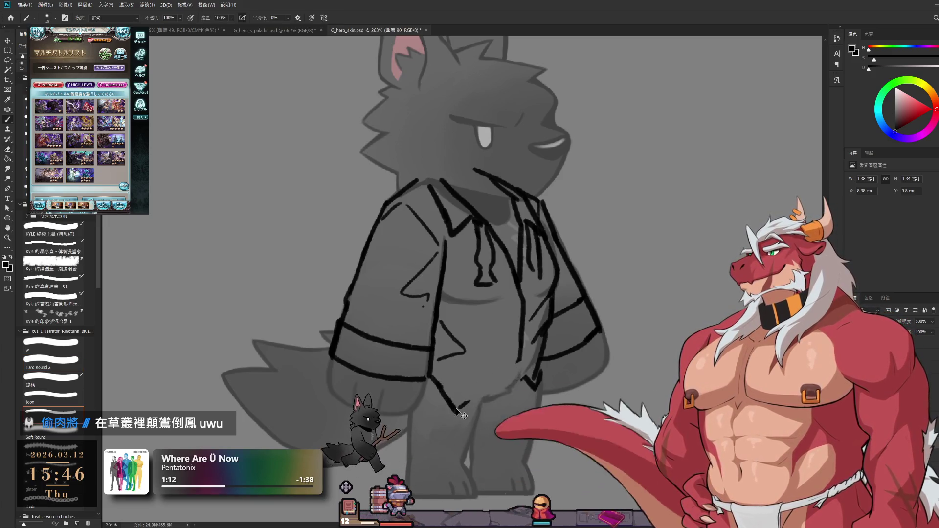
drag(455, 411, 519, 374)
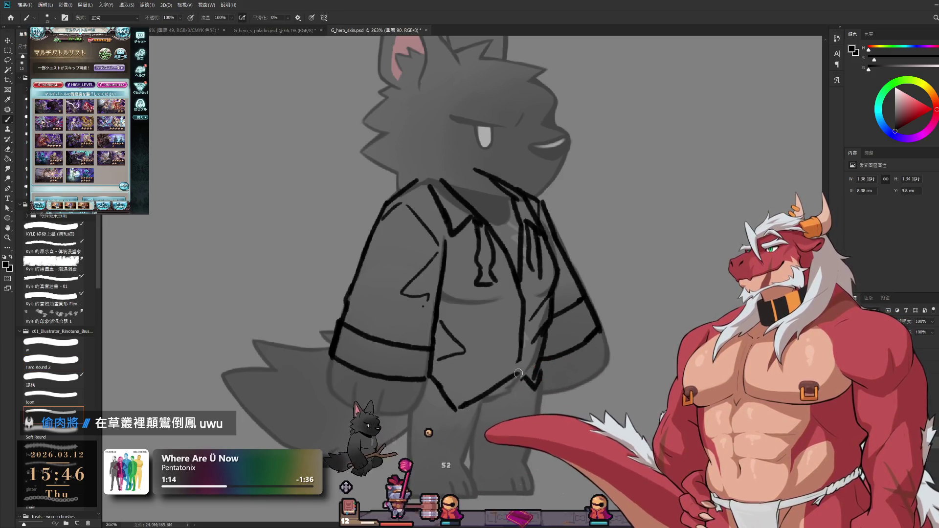
- Trim the hem stroke's end and redraw it downward
key(e)
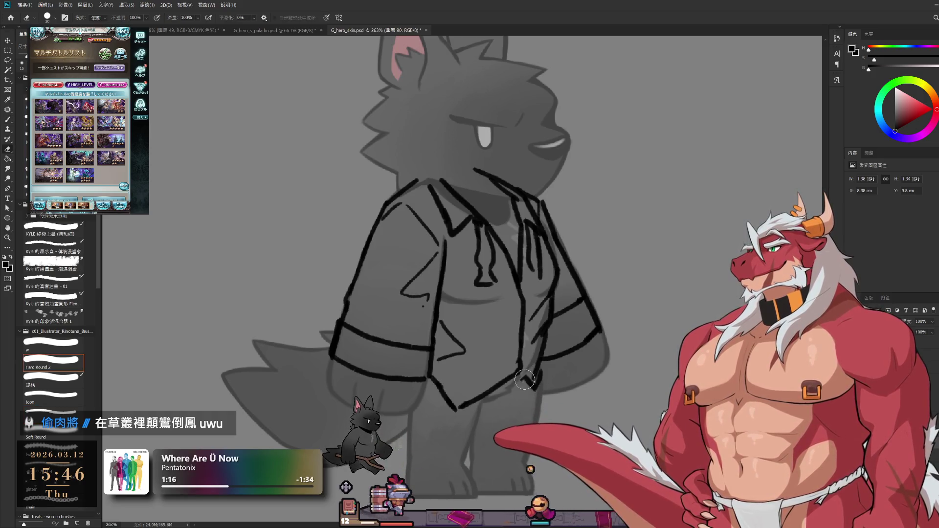
mouse_move(540, 371)
mouse_down()
mouse_move(518, 375)
mouse_move(541, 404)
mouse_up()
key(b)
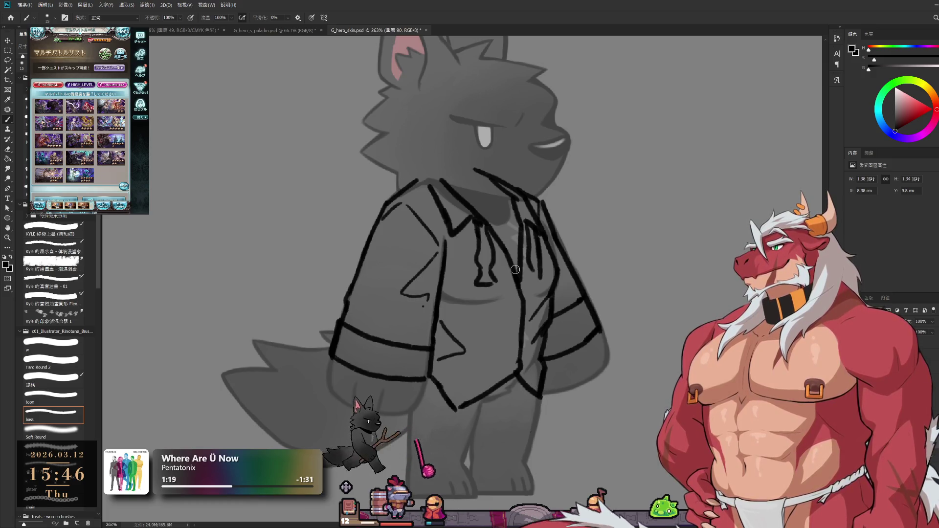
- Draw a long narrow necktie down the shirt front, refining its edges with the eraser
key(e)
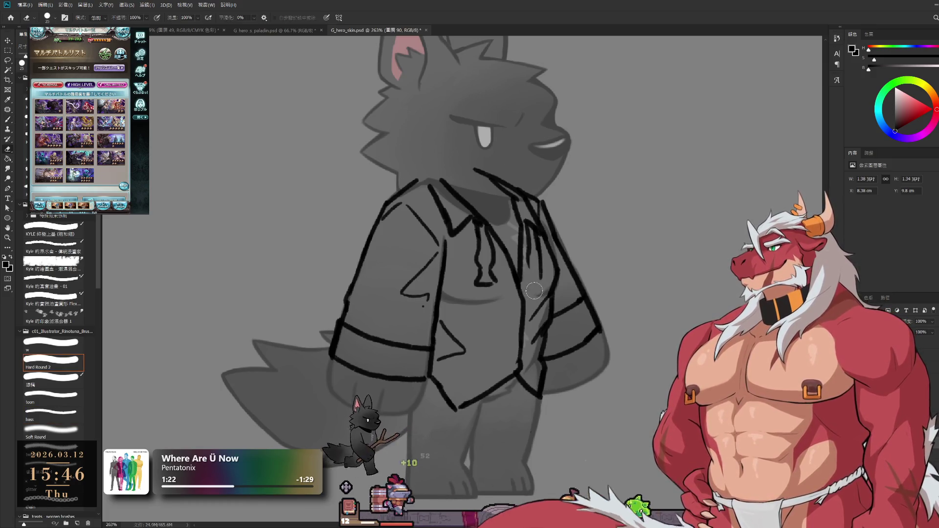
key(b)
drag(527, 251, 534, 316)
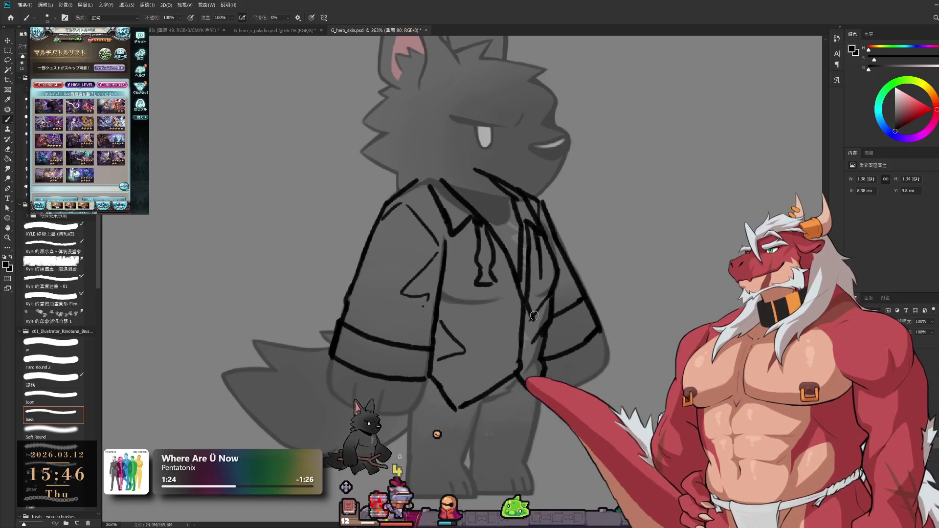
key(e)
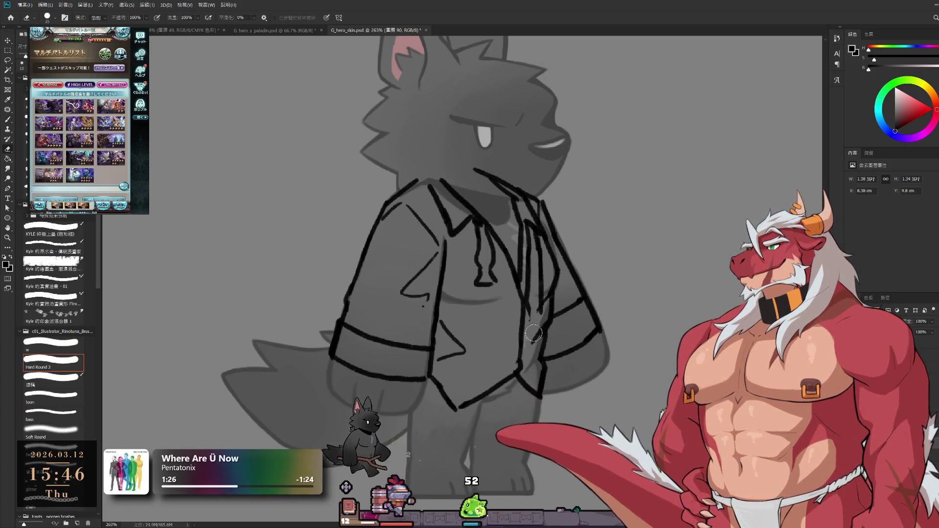
key(b)
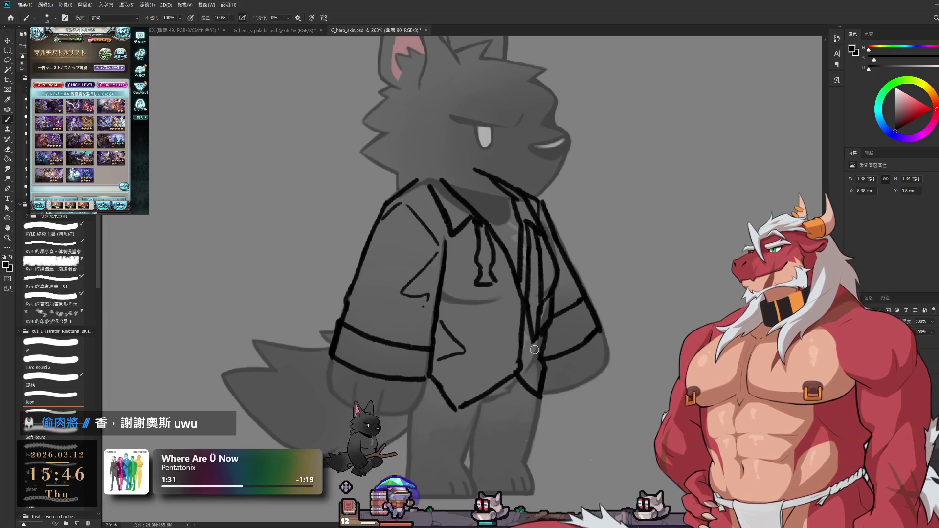
key(e)
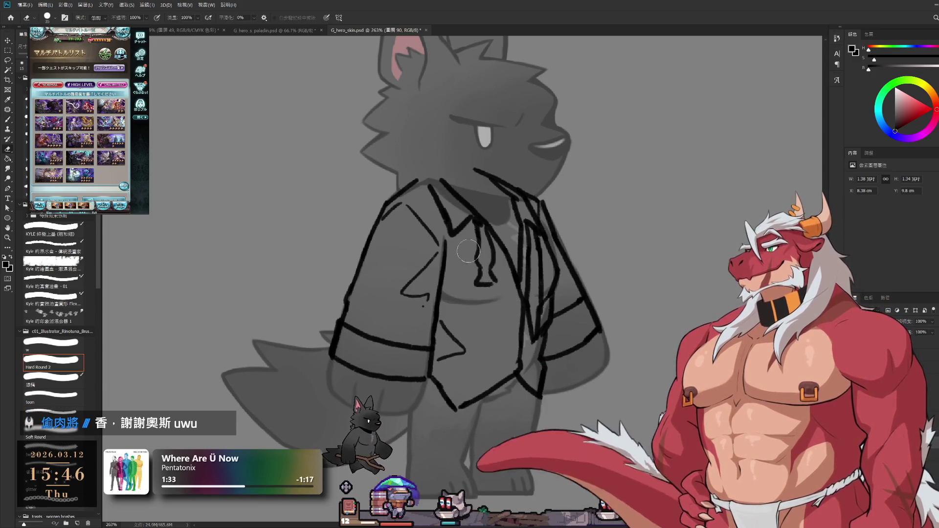
key(b)
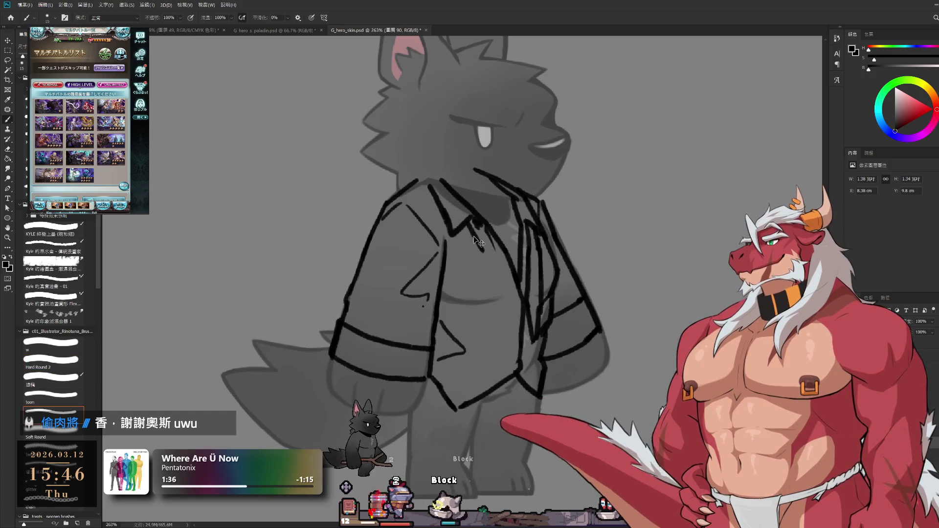
key(e)
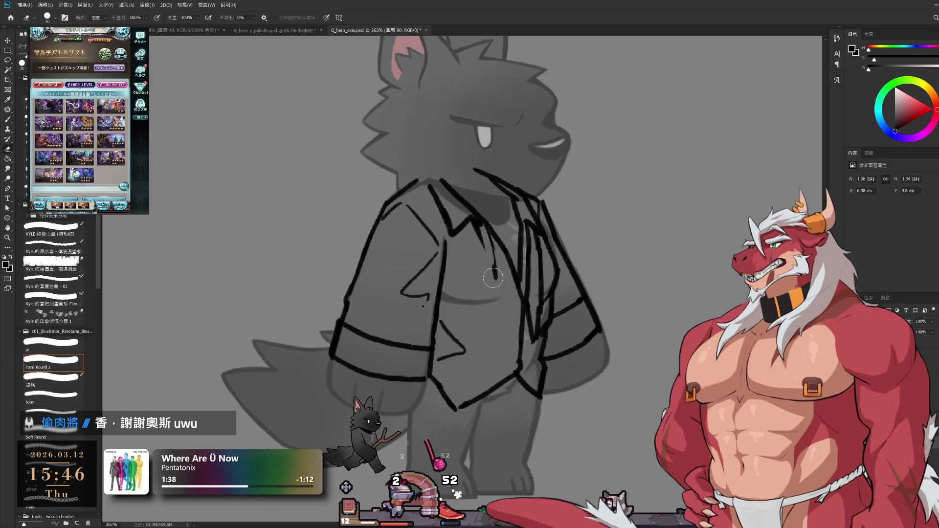
key(b)
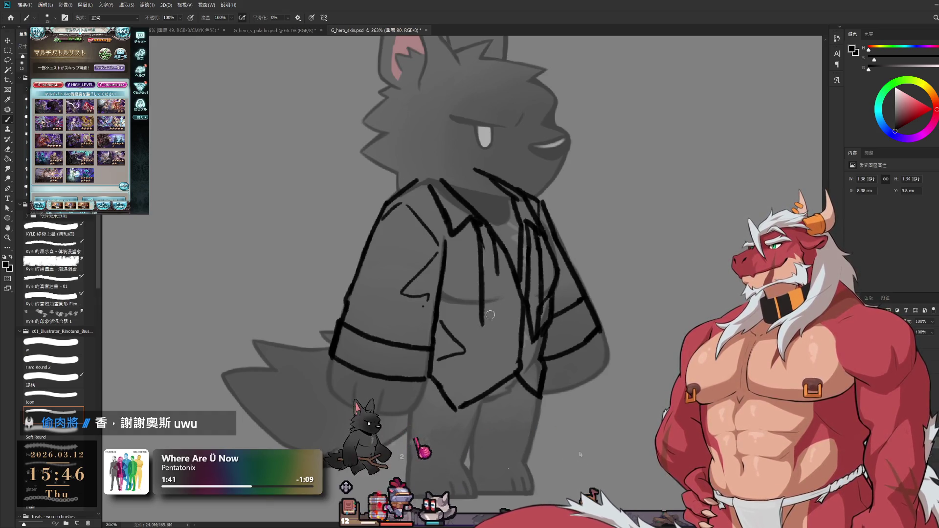
mouse_move(500, 259)
mouse_down()
mouse_move(499, 333)
mouse_move(489, 345)
mouse_up()
key(b)
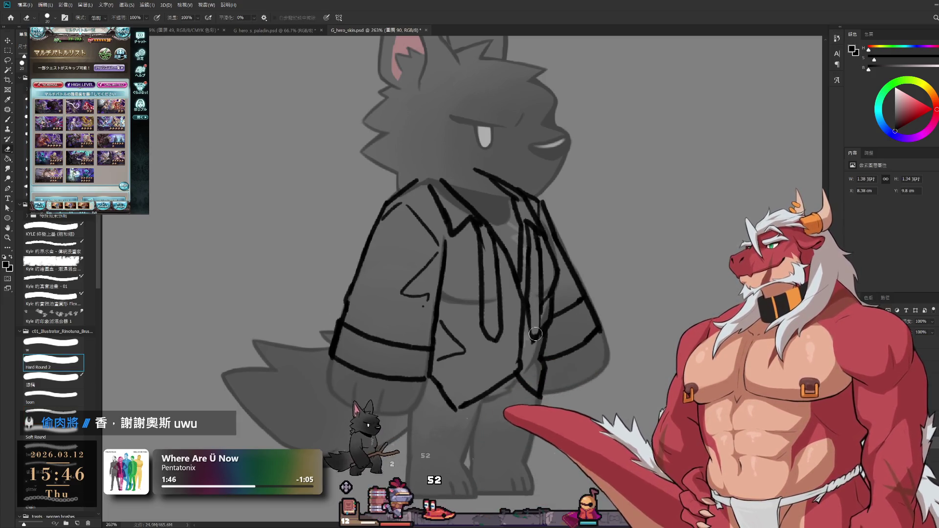
drag(540, 261, 534, 334)
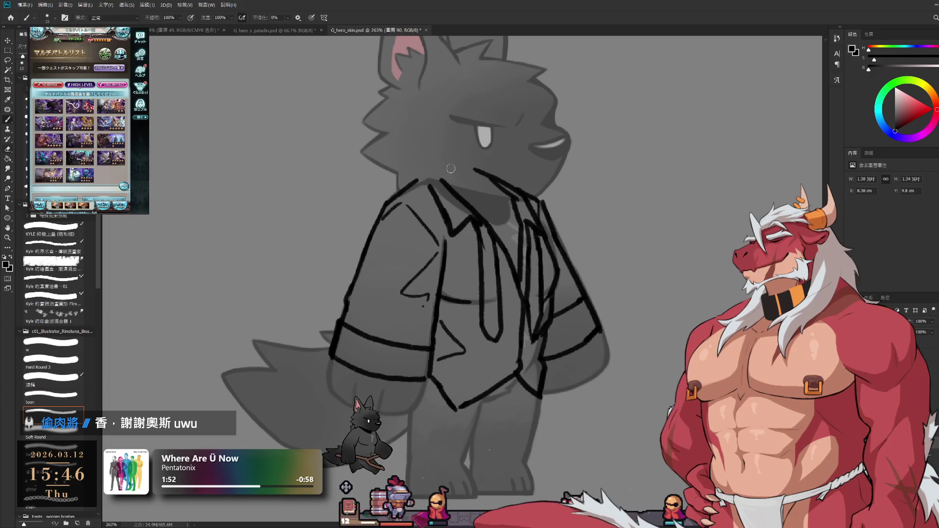
- Erase the top of the collar line and move the view toward the lower legs
key(e)
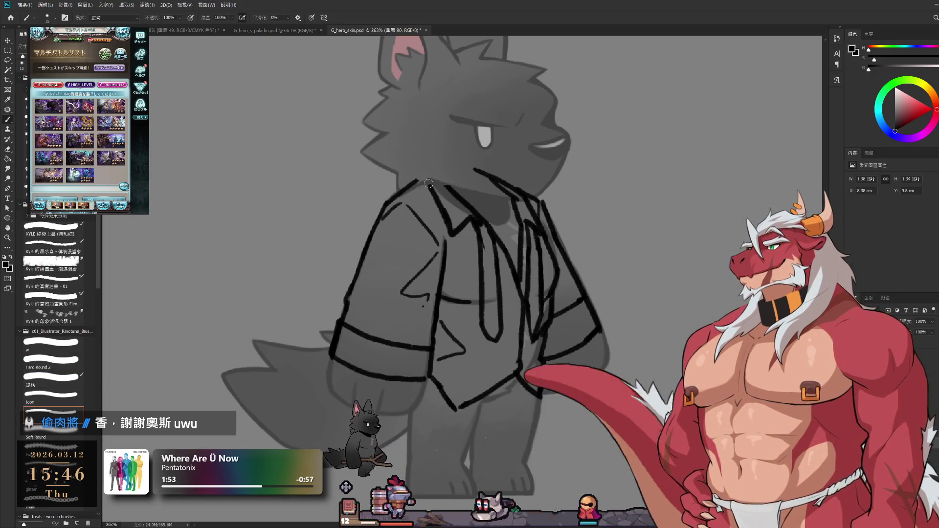
drag(470, 167, 501, 179)
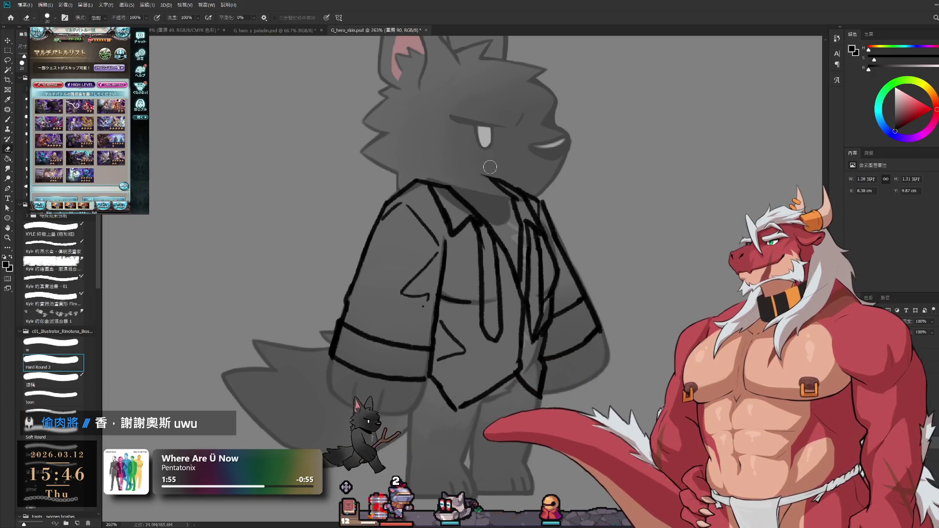
key(b)
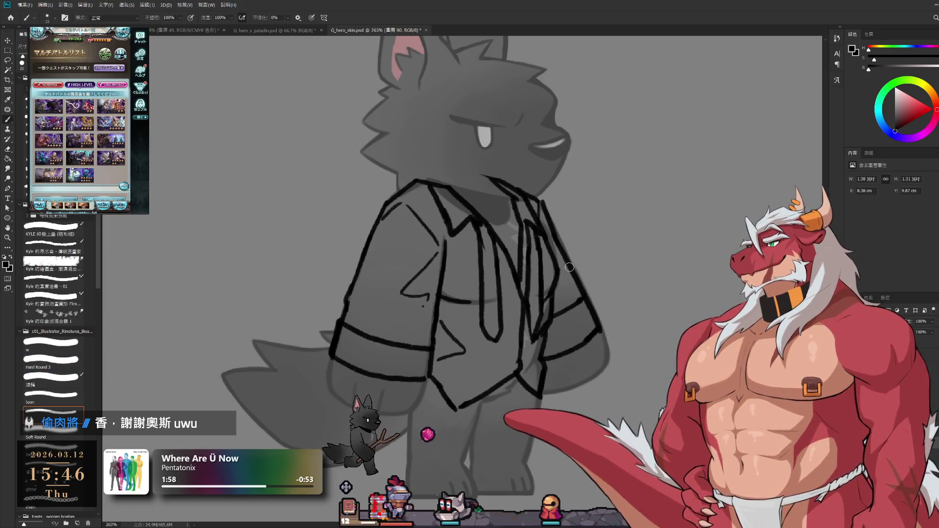
drag(531, 301, 572, 253)
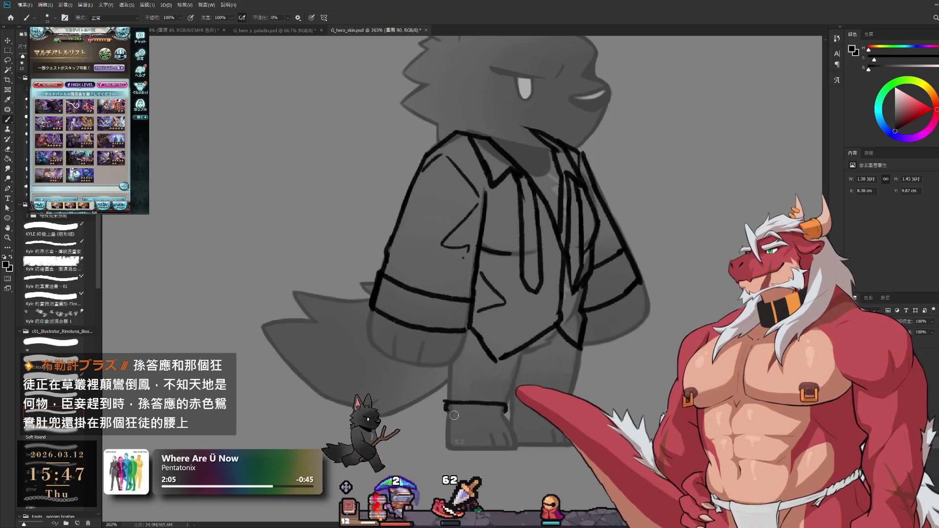
- Draw two lines across the wolf's lower leg to close the ankle band and erase the overshoot
mouse_move(445, 411)
mouse_down()
mouse_move(507, 413)
mouse_move(418, 420)
mouse_up()
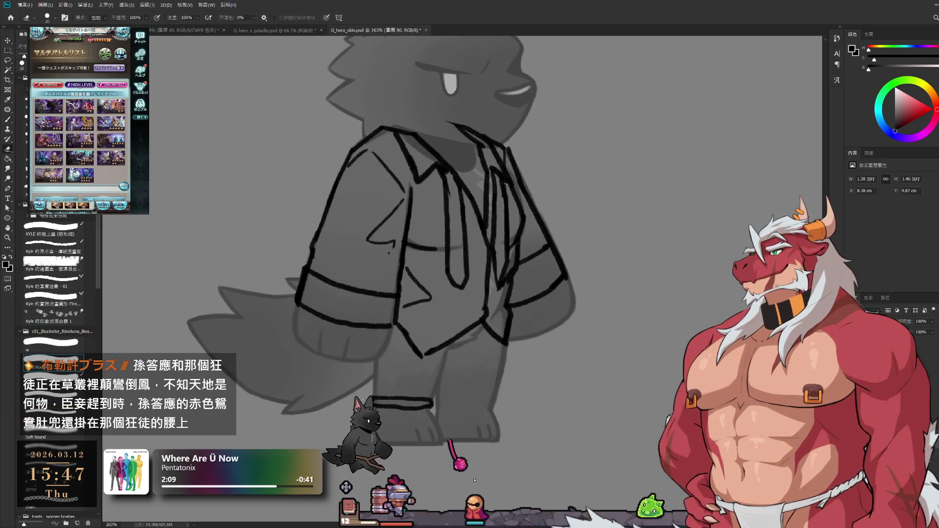
key(b)
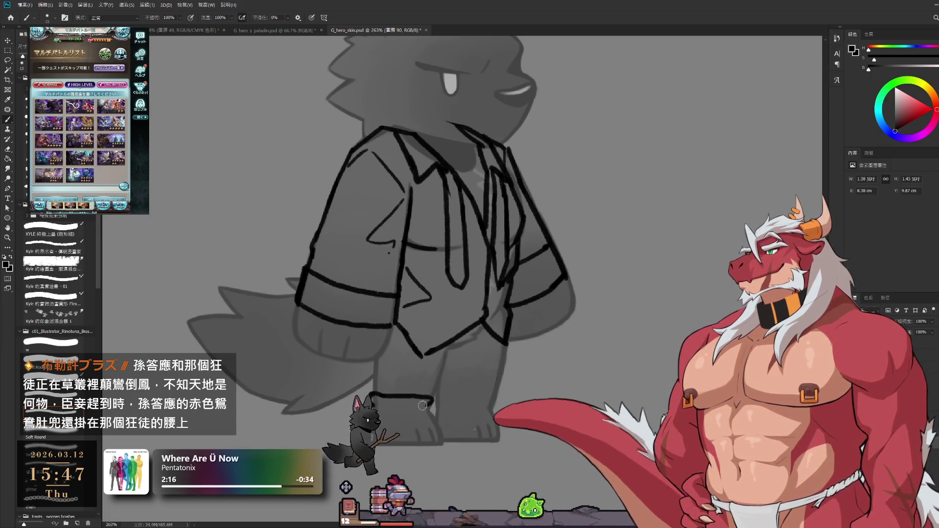
drag(371, 397, 433, 406)
key(e)
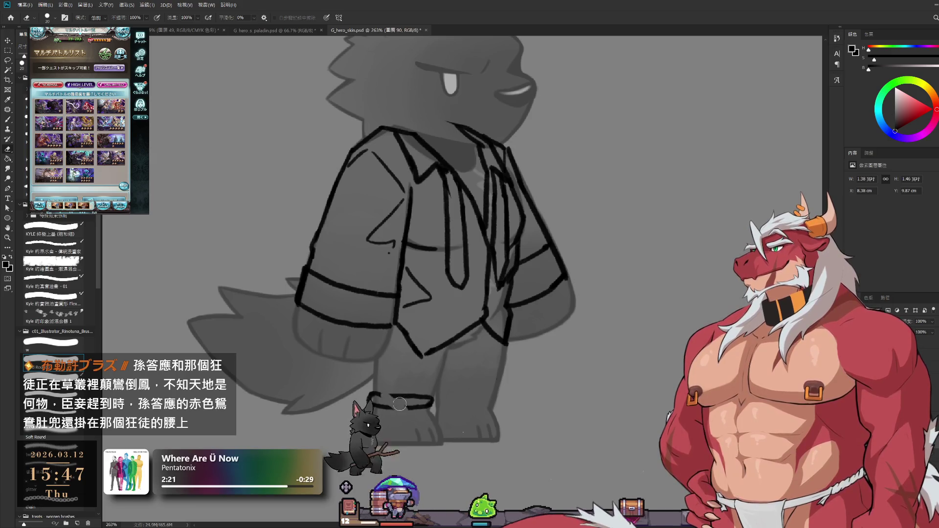
drag(399, 405, 379, 394)
key(b)
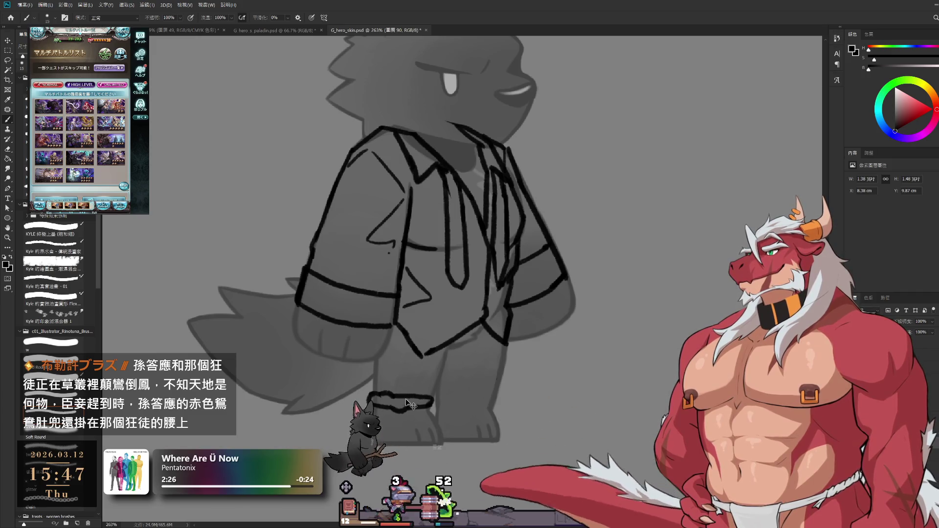
key(e)
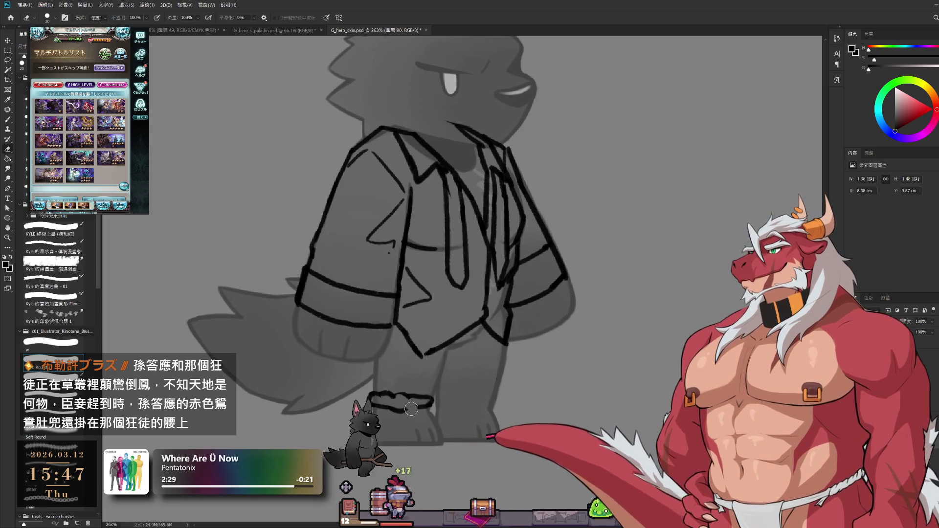
key(b)
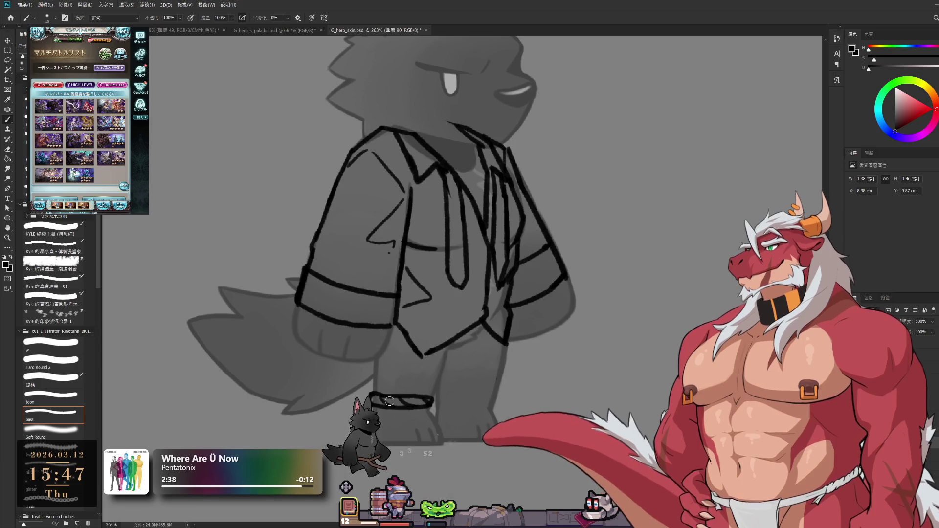
mouse_move(500, 347)
mouse_down()
mouse_move(523, 357)
mouse_move(613, 301)
mouse_up()
scroll(522, 358, down, 3)
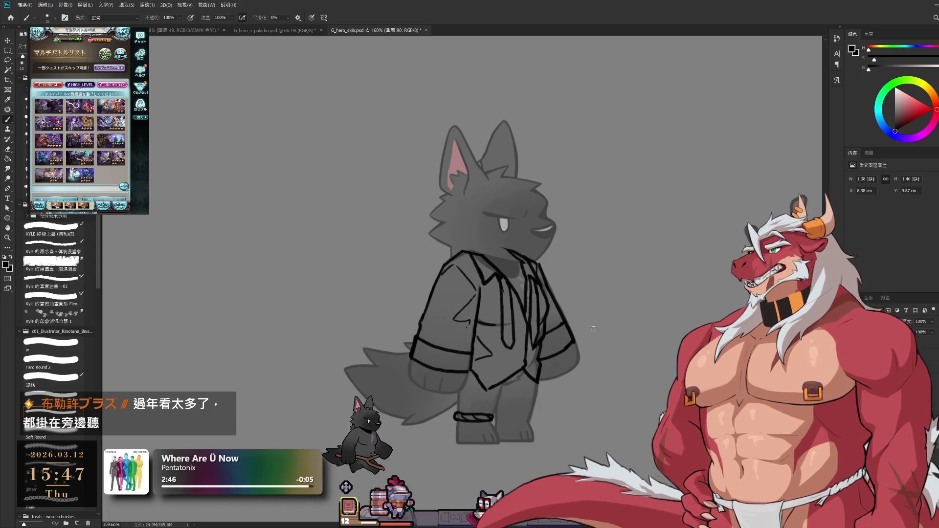
scroll(543, 342, up, 1)
scroll(539, 346, up, 2)
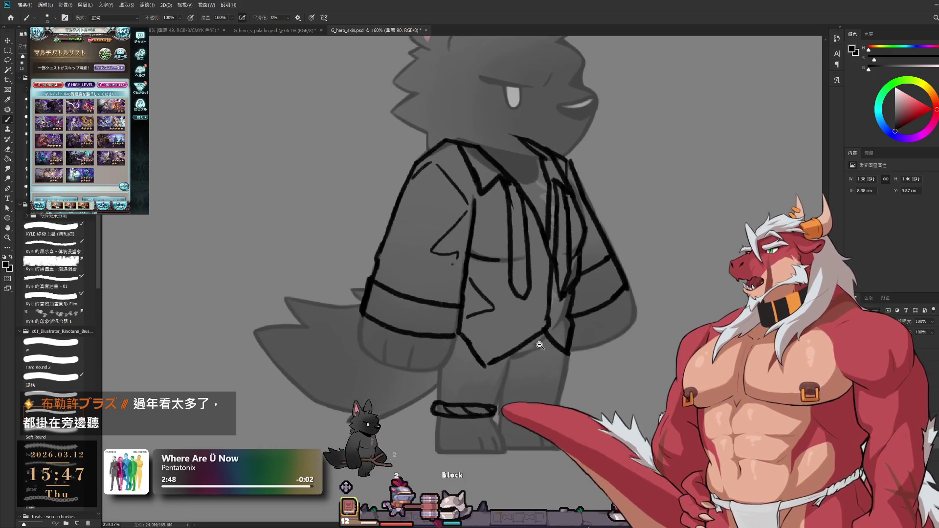
- Redraw a short sleeve-cuff line and erase the stray start of the lower shirt line
key(e)
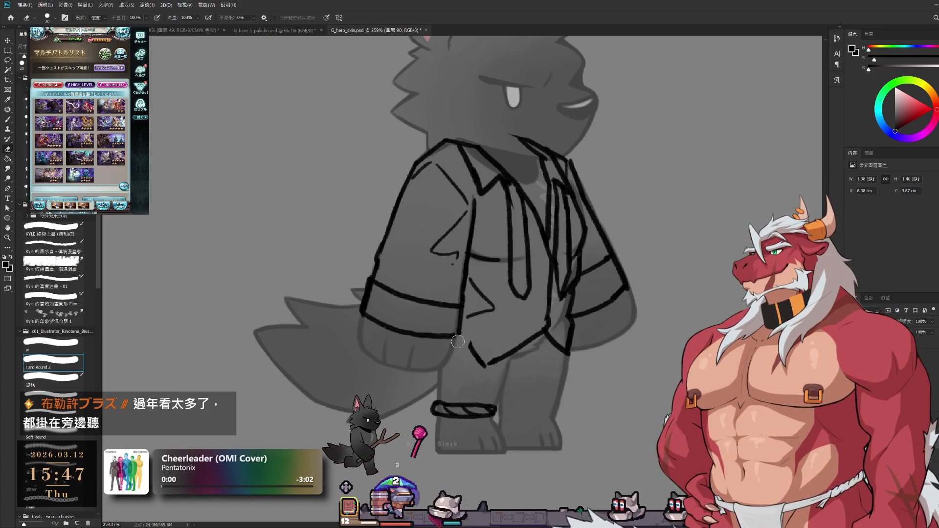
key(b)
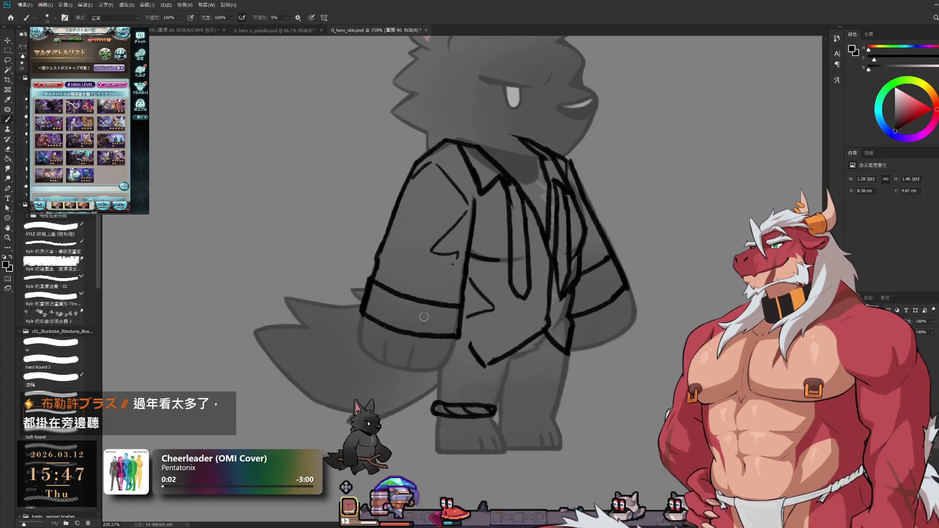
mouse_move(383, 290)
mouse_down()
mouse_move(377, 320)
mouse_move(392, 312)
mouse_up()
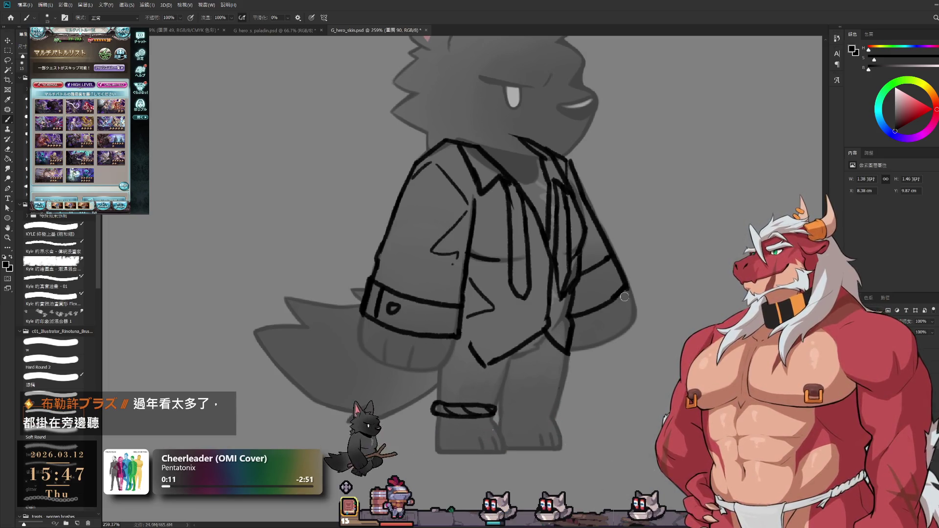
key(e)
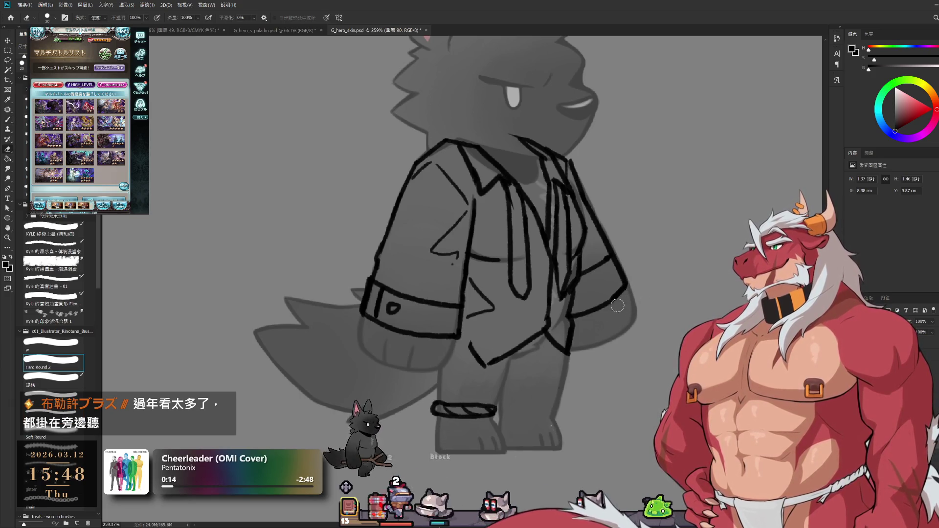
mouse_move(469, 356)
mouse_down()
mouse_move(507, 355)
mouse_move(547, 334)
mouse_up()
key(b)
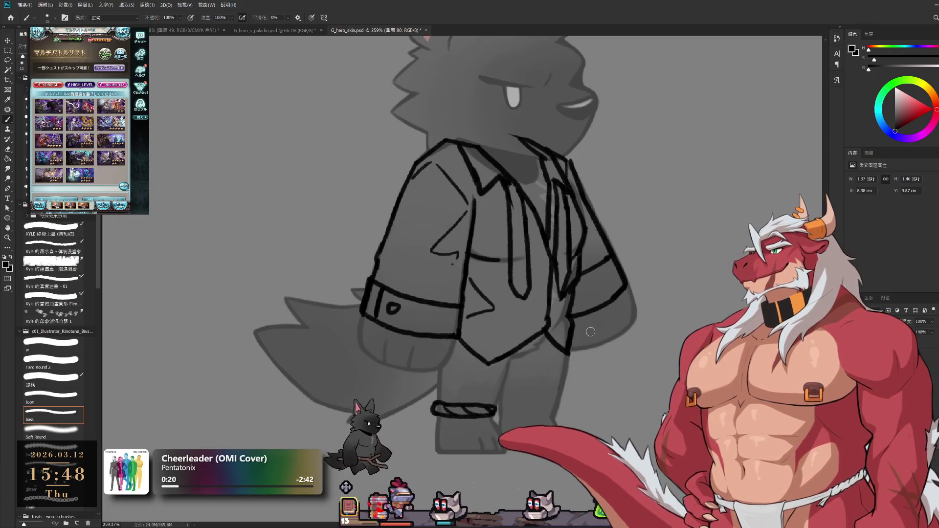
scroll(627, 271, down, 2)
scroll(628, 286, down, 2)
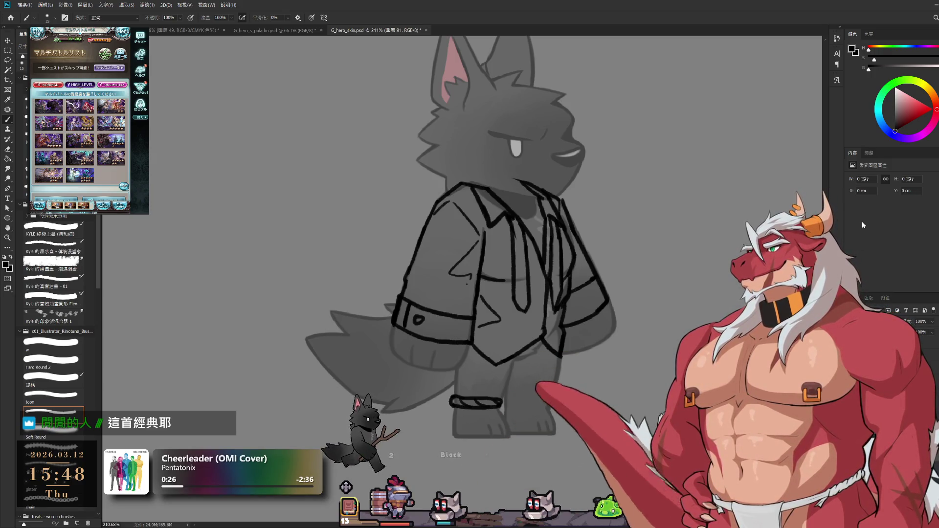
- Pick a pale cyan and paint the left shoulder, upper chest and left sleeve down to the cuff
key(x)
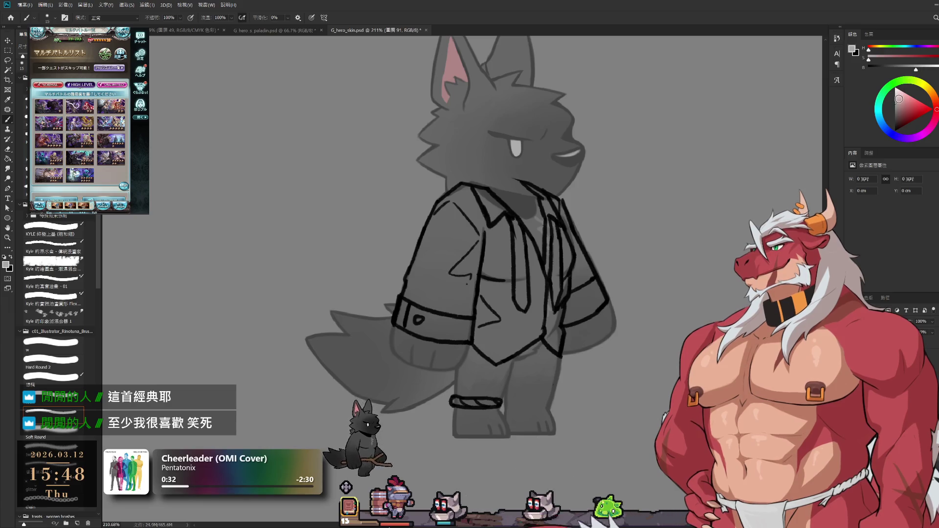
click(880, 113)
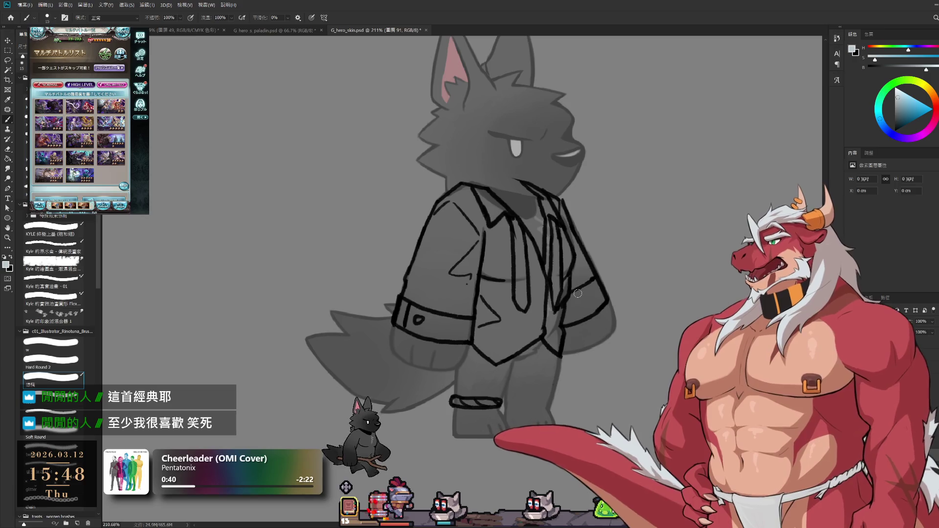
drag(446, 203, 430, 255)
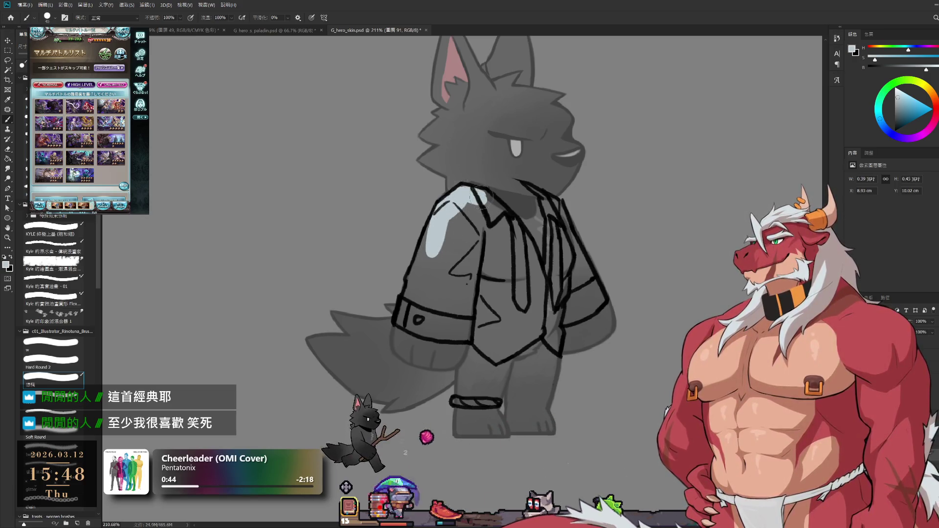
mouse_move(481, 202)
mouse_down()
mouse_move(514, 242)
mouse_move(525, 275)
mouse_move(458, 247)
mouse_move(477, 293)
mouse_up()
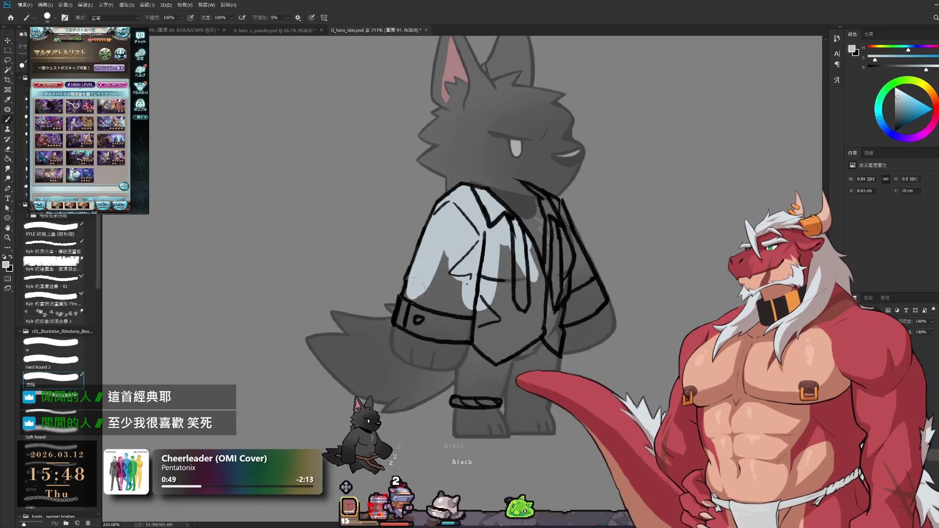
drag(423, 221, 415, 281)
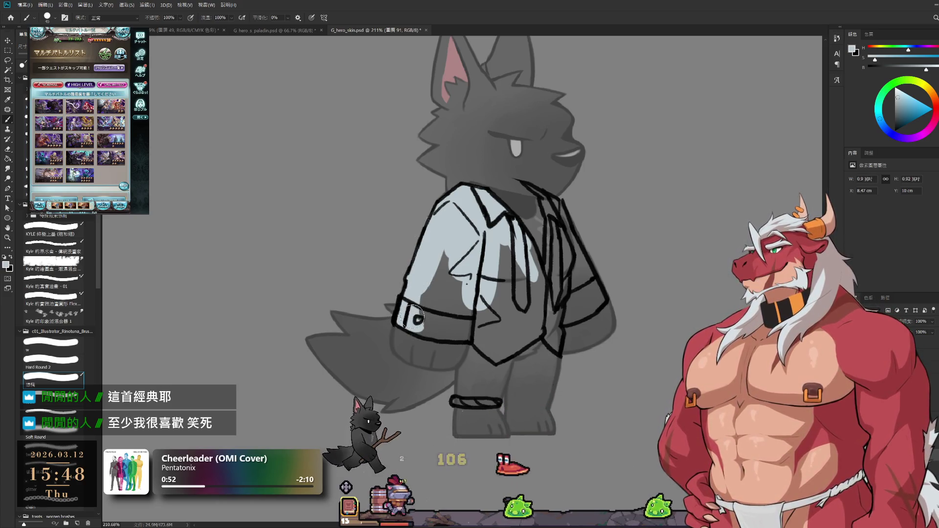
mouse_move(421, 293)
mouse_down()
mouse_move(434, 328)
mouse_move(464, 323)
mouse_up()
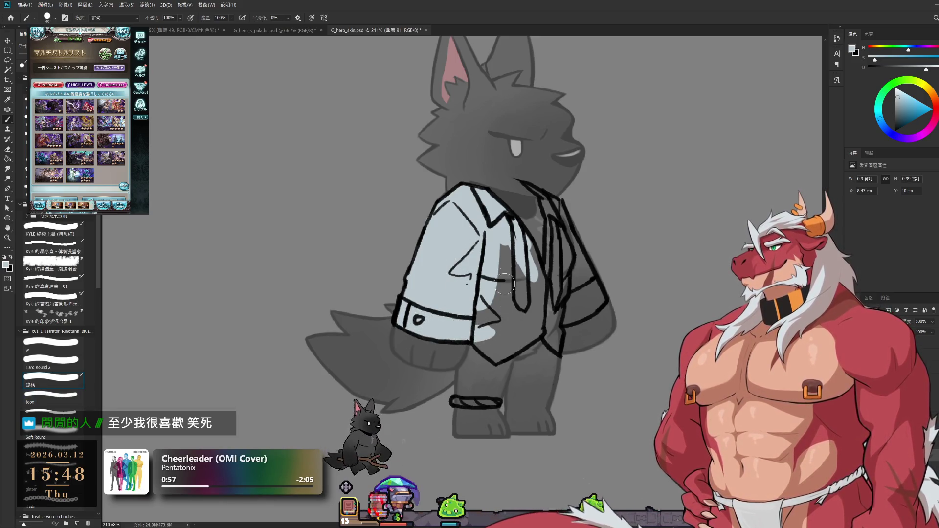
- Fill the shirt's middle strip, collar and lower right area with the same pale blue
drag(507, 250, 495, 345)
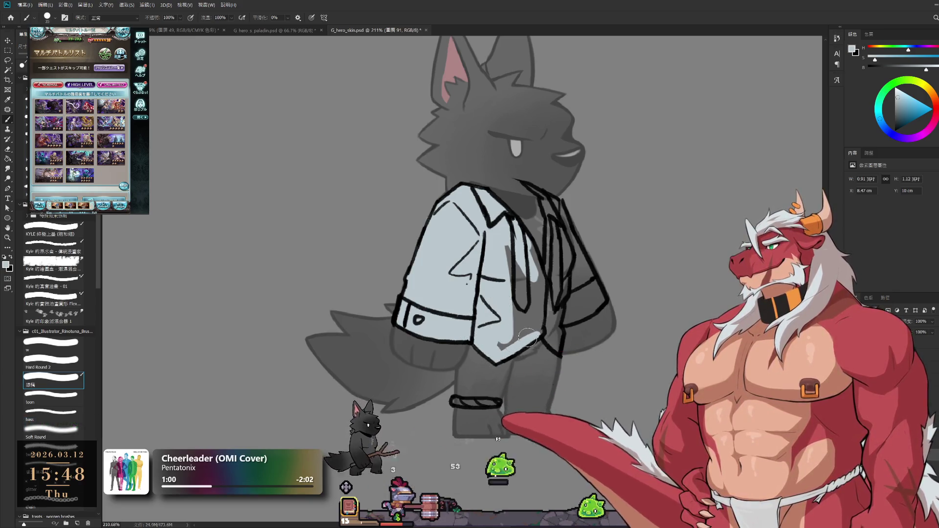
mouse_move(547, 325)
mouse_down()
mouse_move(498, 343)
mouse_move(514, 247)
mouse_move(540, 281)
mouse_move(554, 260)
mouse_move(549, 234)
mouse_up()
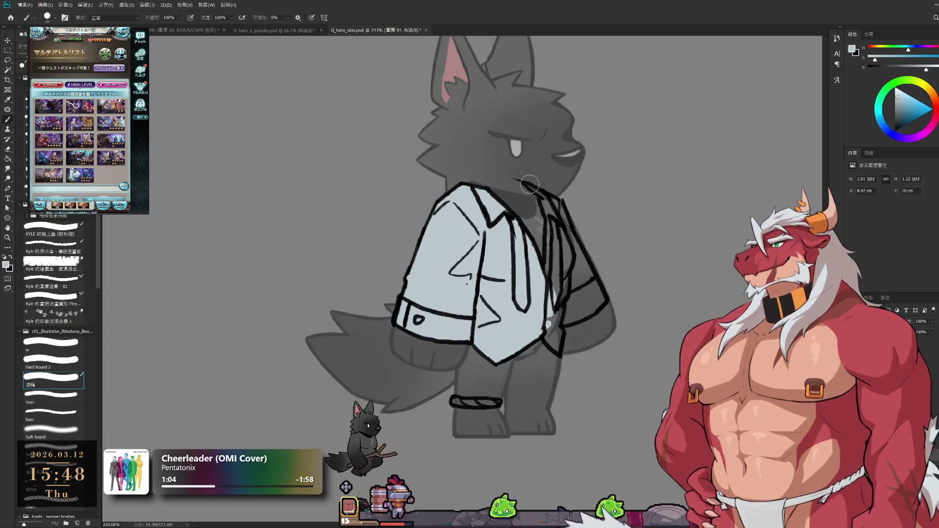
mouse_move(544, 198)
mouse_down()
mouse_move(555, 204)
mouse_move(554, 335)
mouse_move(573, 343)
mouse_up()
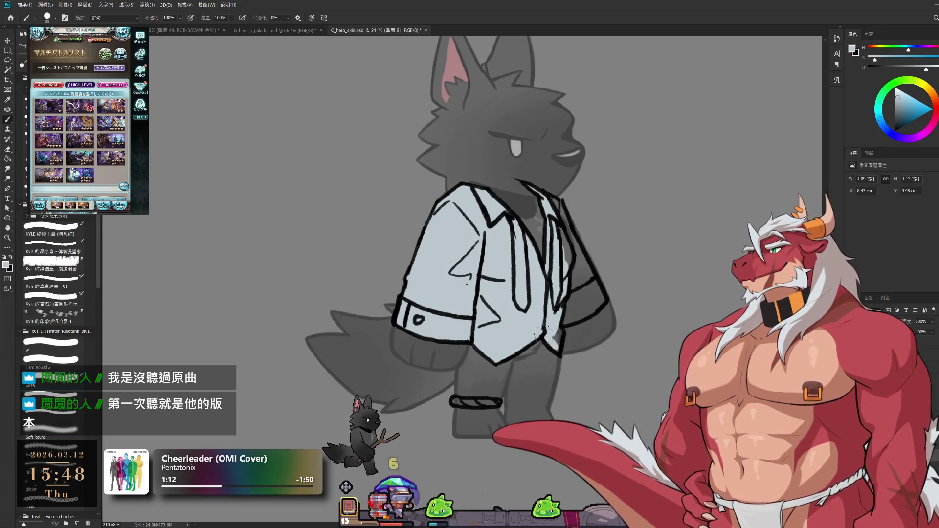
mouse_move(560, 334)
mouse_down()
mouse_move(591, 311)
mouse_move(577, 307)
mouse_up()
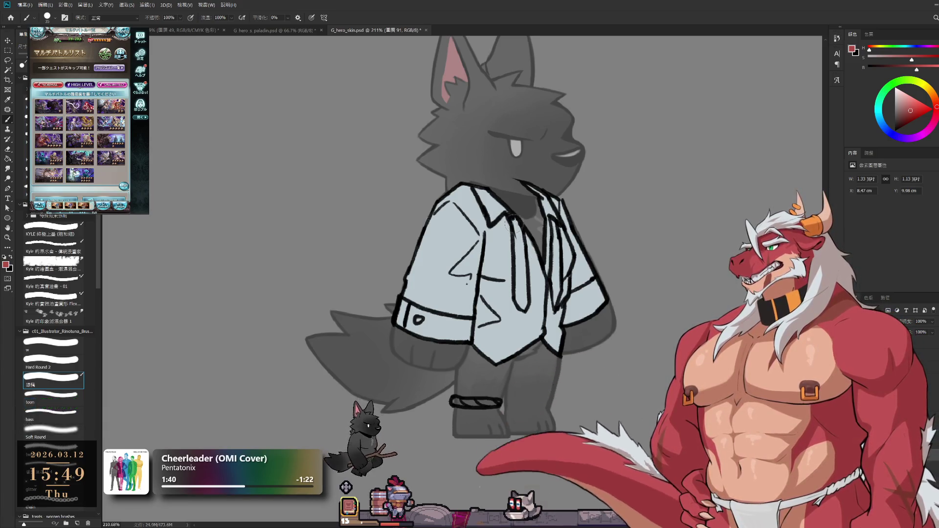
- Paint both strips of the wolf's tie red over the light blue shirt
drag(515, 220, 527, 305)
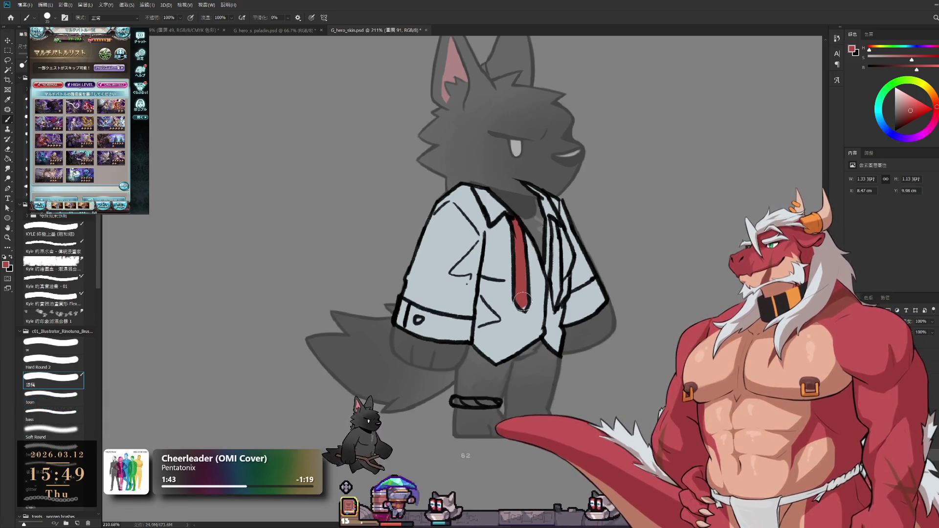
drag(552, 220, 556, 305)
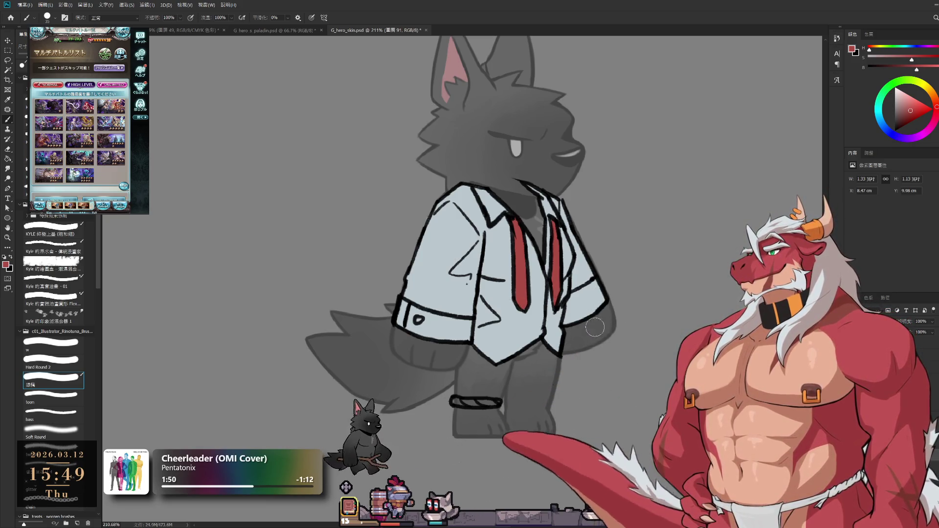
scroll(557, 286, down, 3)
scroll(615, 422, up, 2)
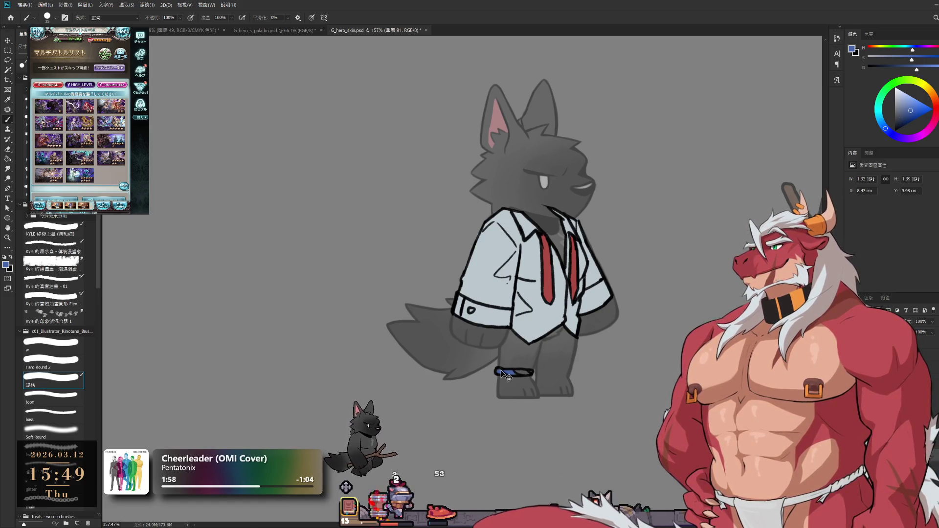
- Fill the ankle band solid blue, then add green stripes along it
drag(501, 371, 508, 373)
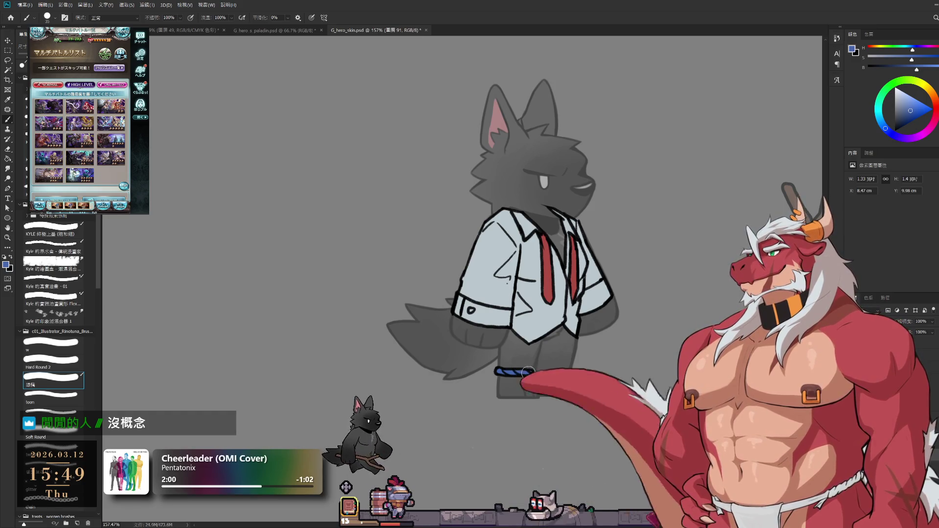
scroll(562, 429, up, 2)
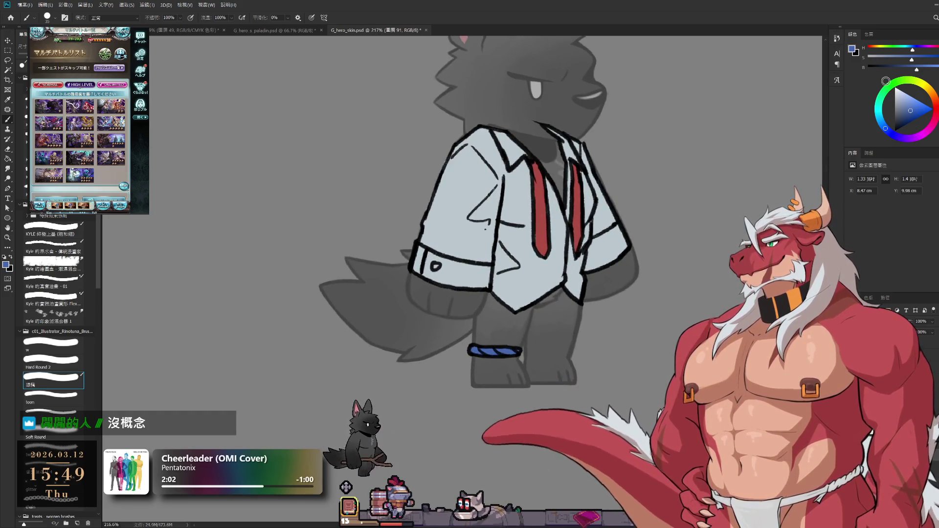
drag(902, 86, 886, 82)
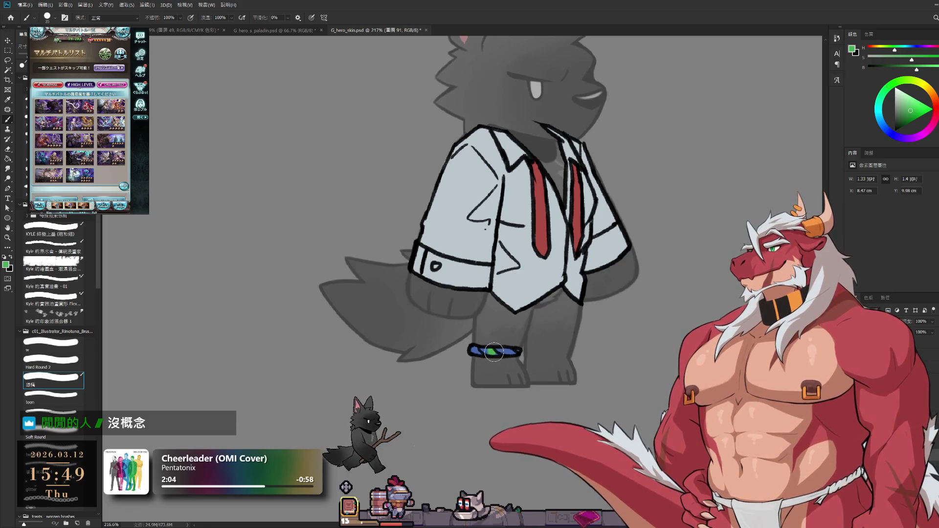
drag(490, 353, 511, 351)
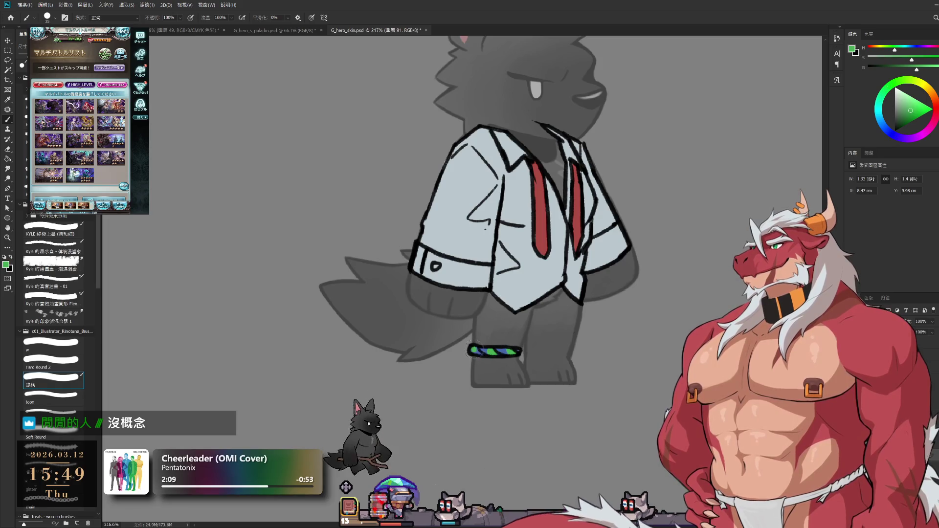
drag(556, 341, 507, 424)
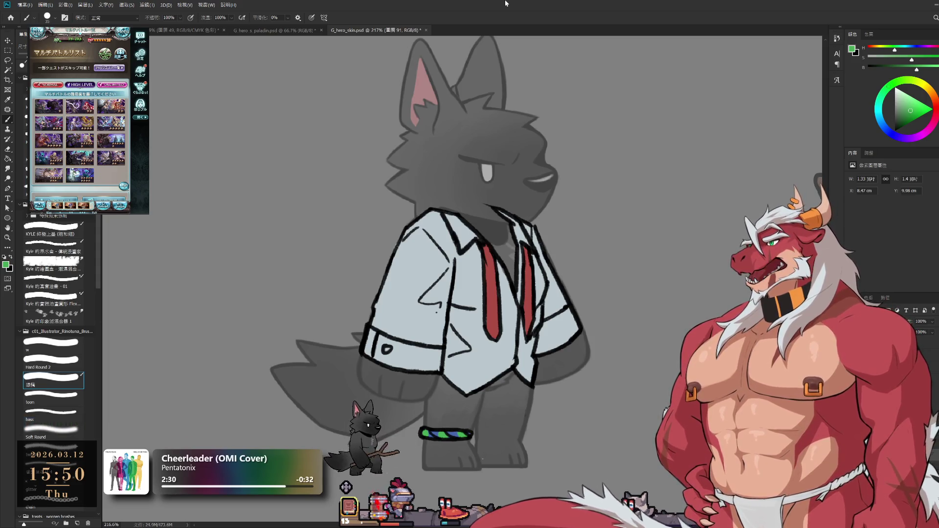
scroll(471, 125, down, 1)
scroll(499, 118, down, 1)
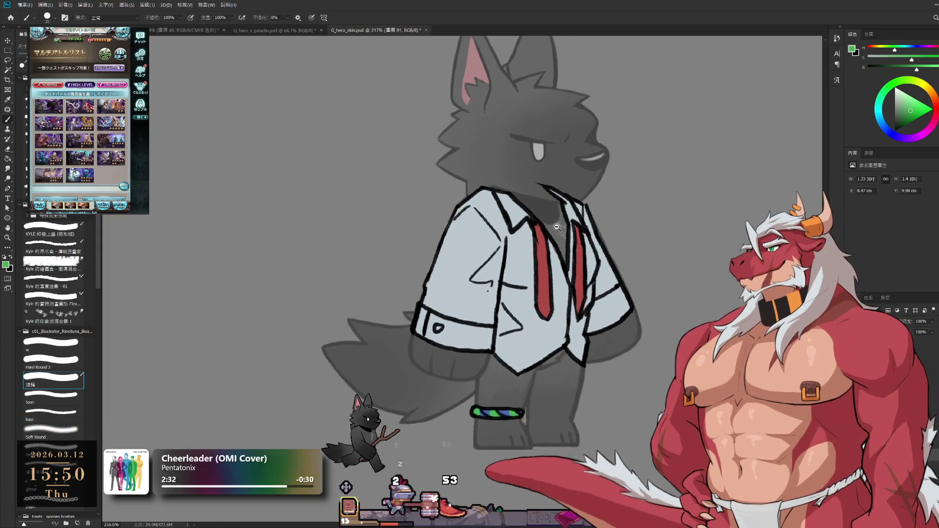
scroll(522, 103, down, 3)
scroll(541, 296, up, 3)
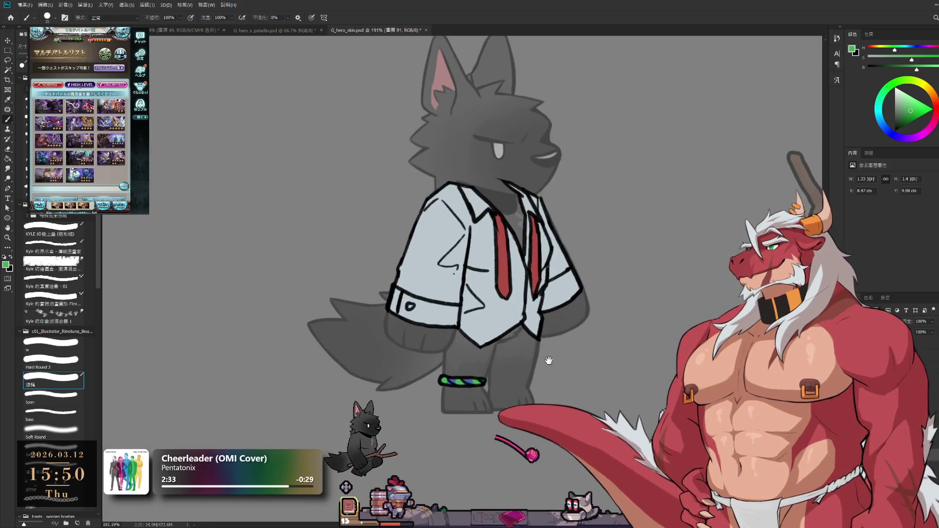
drag(541, 360, 518, 399)
scroll(519, 399, down, 1)
scroll(536, 374, down, 1)
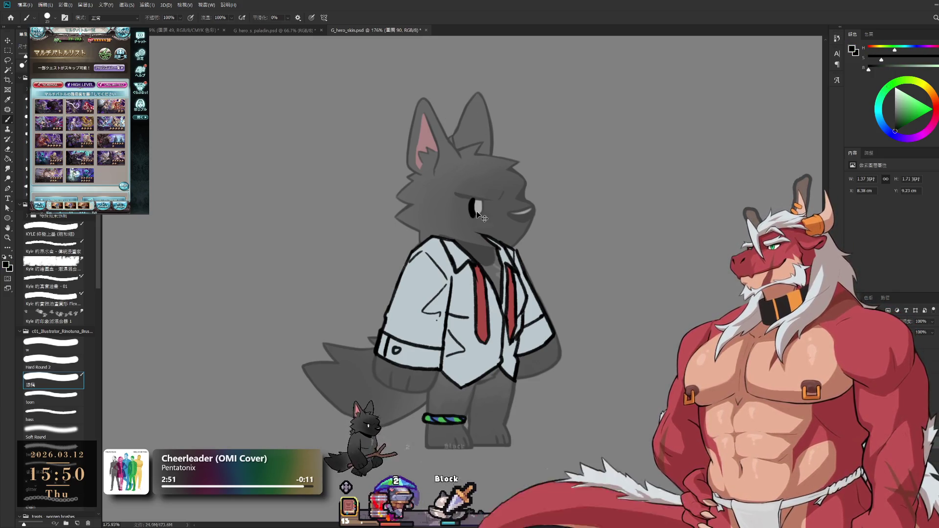
- Try brow strokes above the wolf's eye with the brush, undoing the rejected ones
key(ctrl+z)
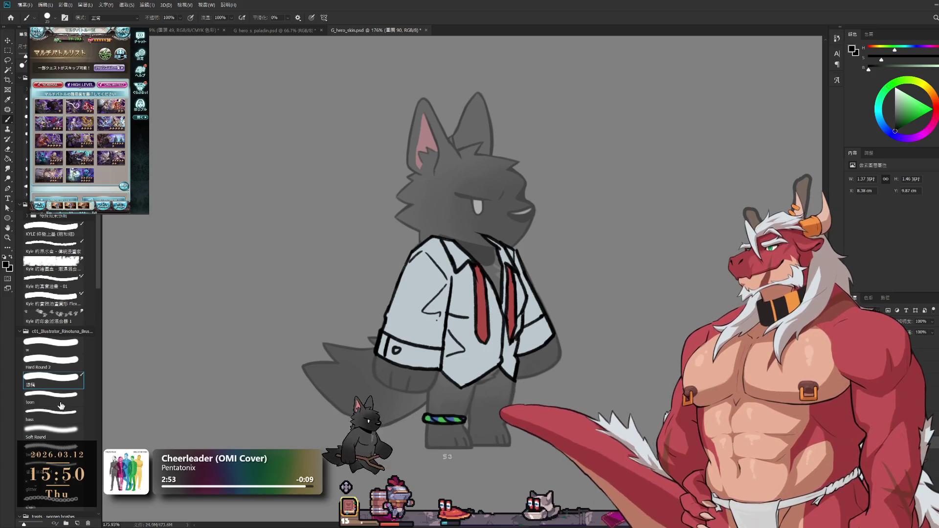
click(58, 417)
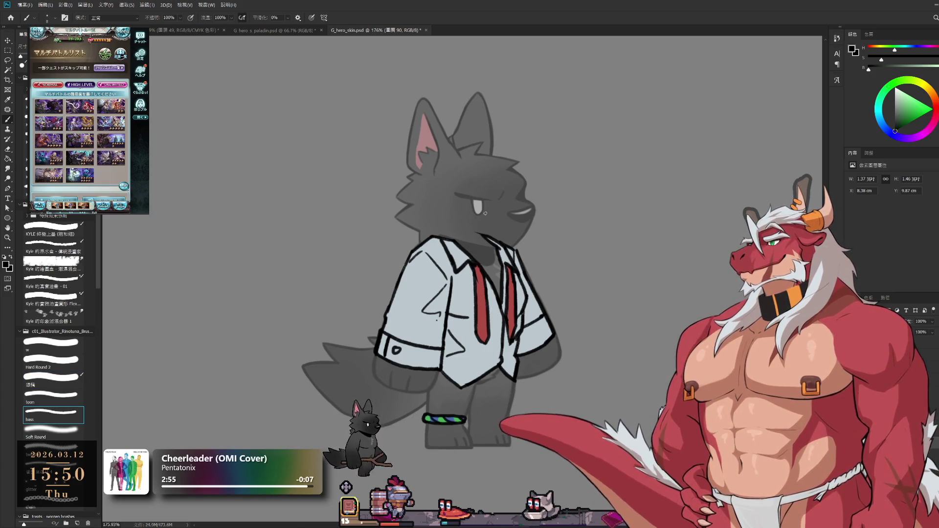
key(ctrl+z)
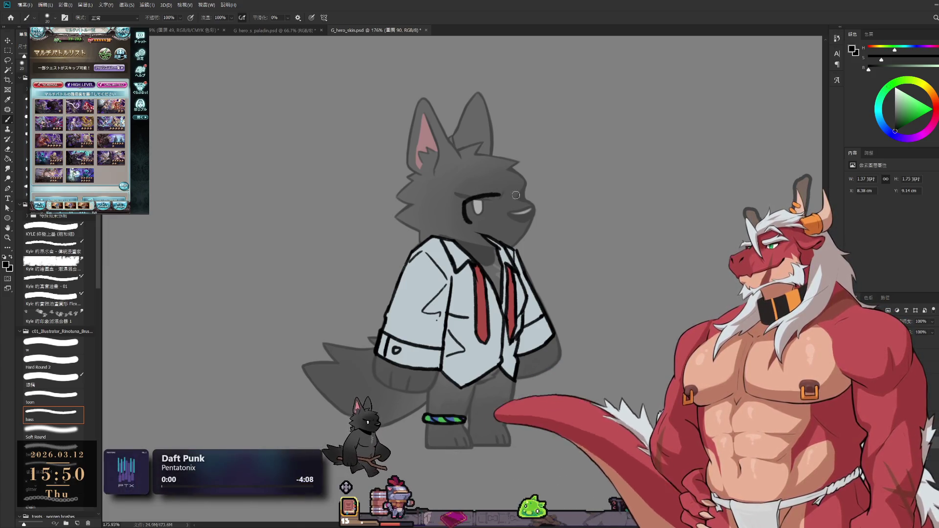
drag(493, 193, 523, 193)
key(ctrl+z)
drag(464, 198, 518, 197)
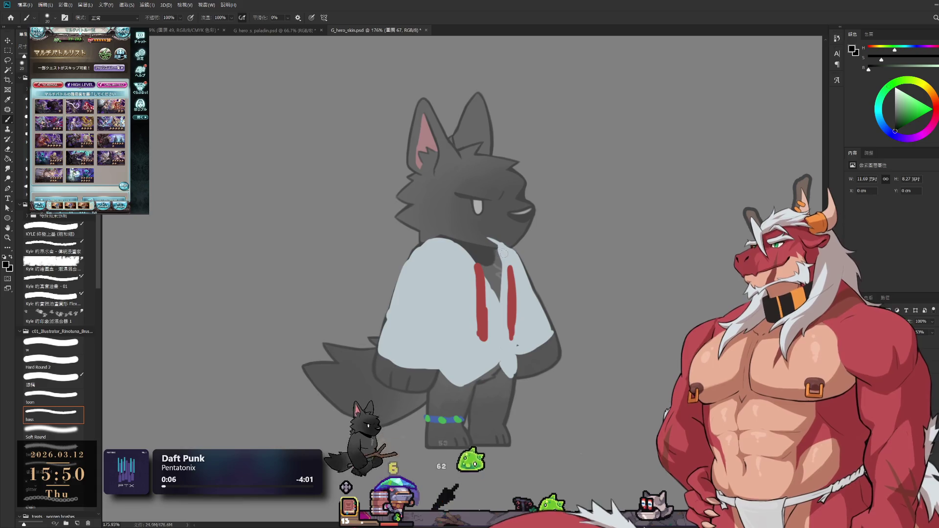
- On a different layer, give the eye a heavier half-closed lid outline and erase its left edge
ctrl+click(510, 277)
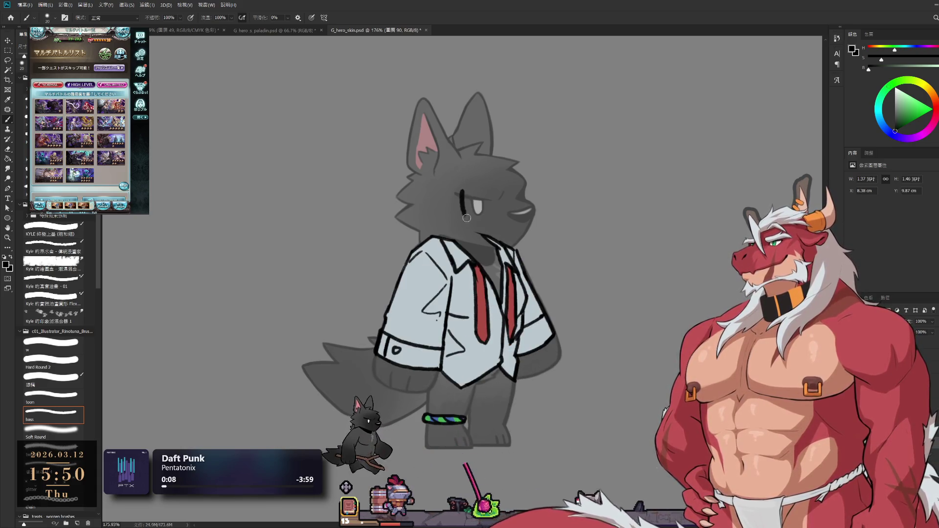
drag(464, 202, 527, 199)
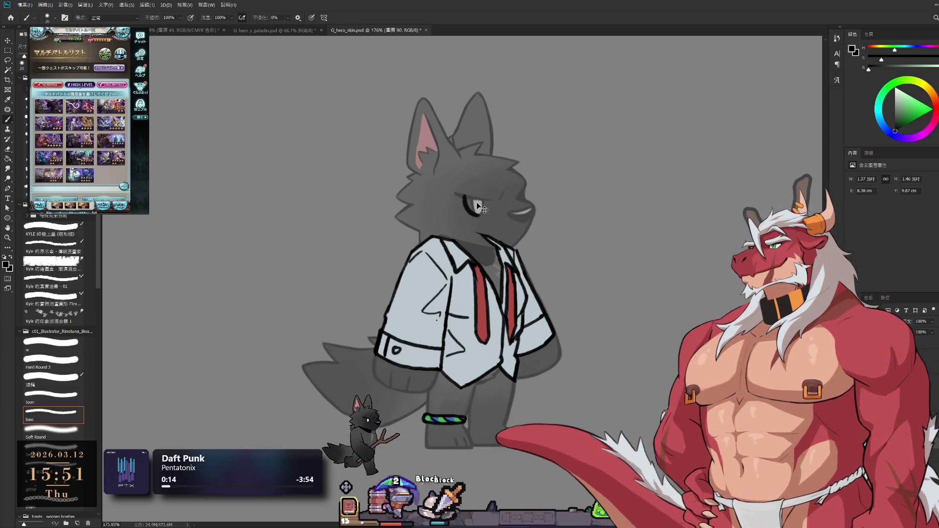
mouse_move(465, 211)
mouse_down()
mouse_move(470, 196)
mouse_move(525, 194)
mouse_up()
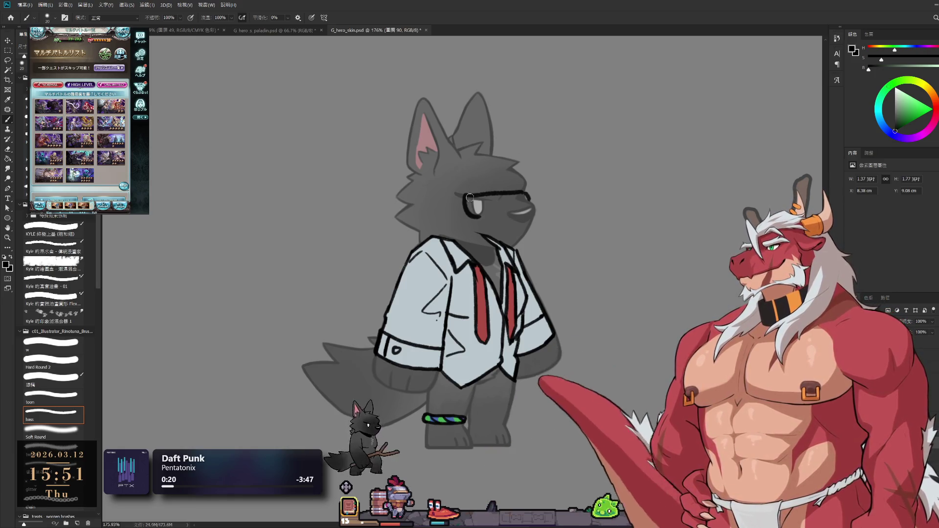
key(e)
mouse_move(466, 198)
mouse_down()
mouse_move(462, 213)
mouse_move(530, 192)
mouse_up()
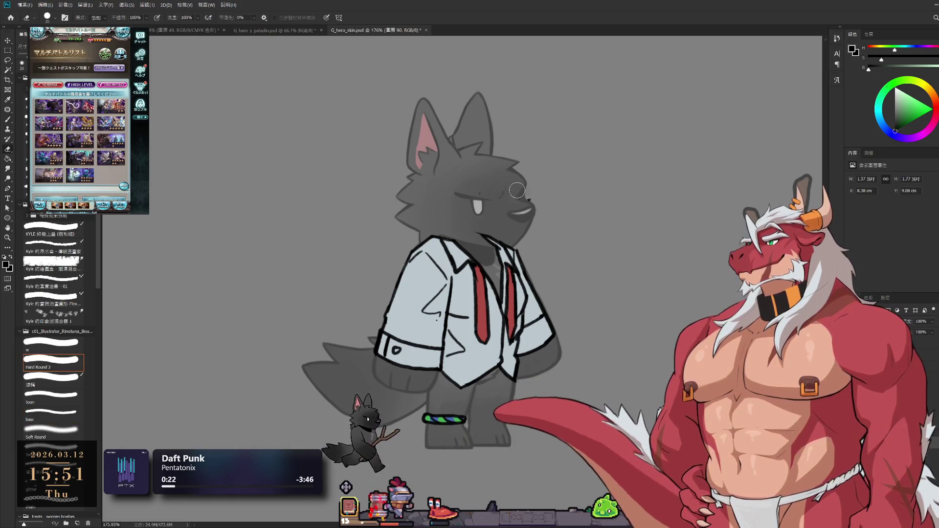
key(b)
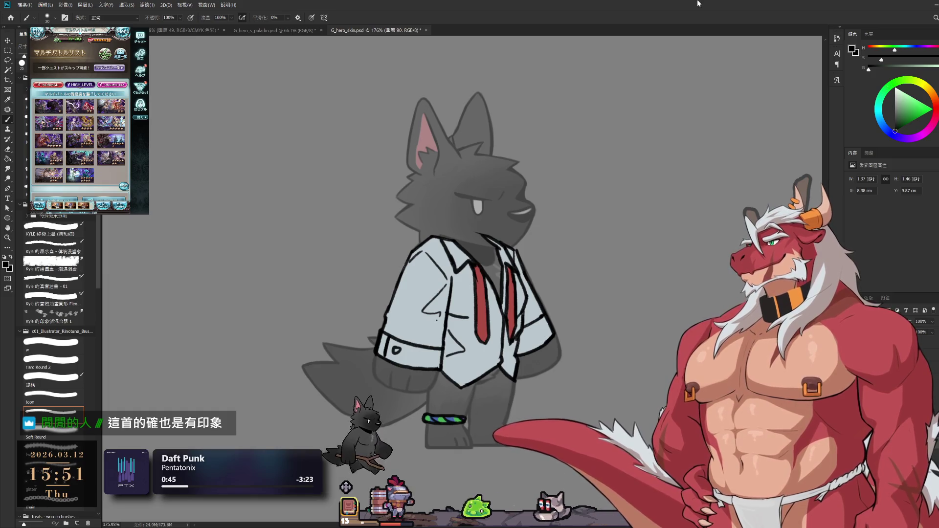
scroll(535, 207, up, 3)
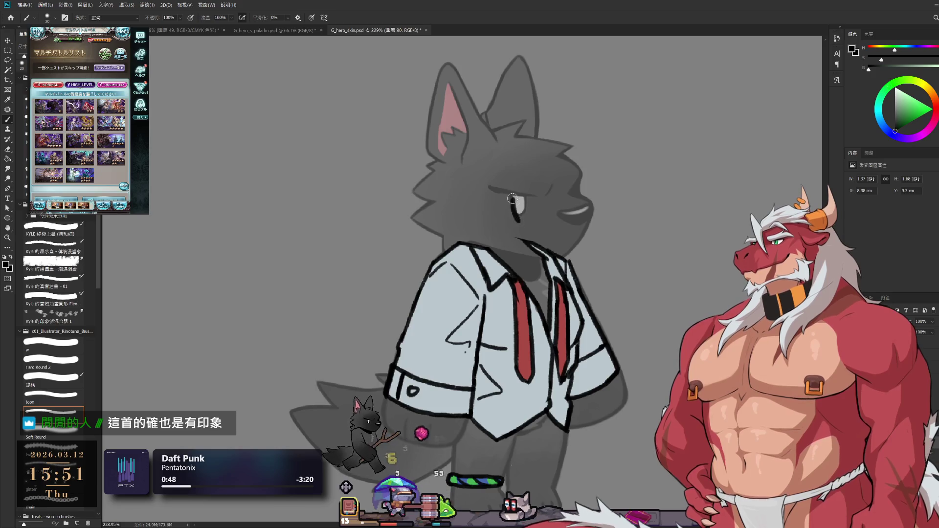
- Draw the rectangular glasses frame over the wolf's eye and erase its left edge
mouse_move(512, 204)
mouse_down()
mouse_move(506, 223)
mouse_move(577, 189)
mouse_up()
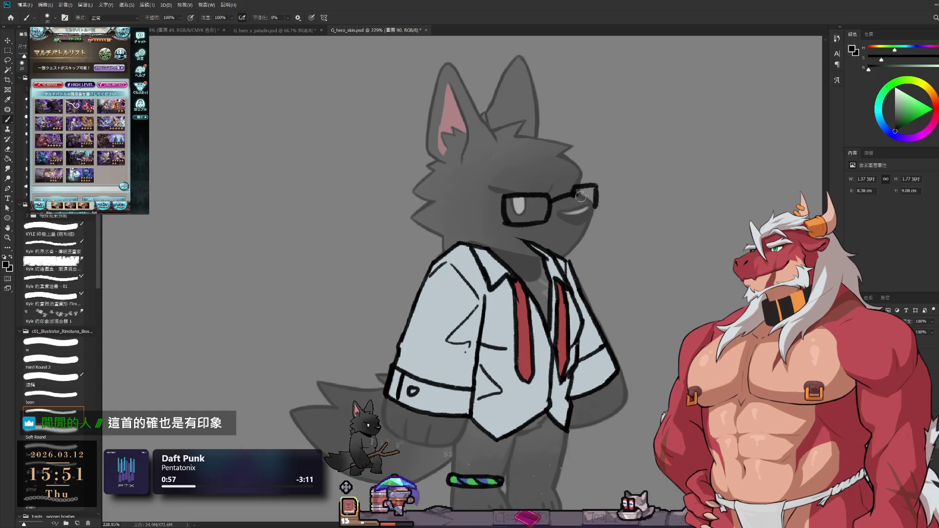
key(comma)
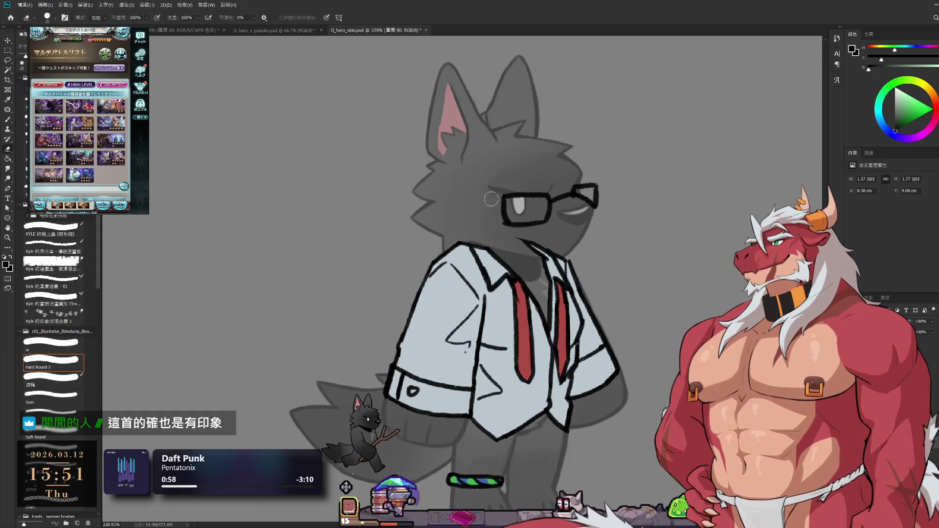
key(b)
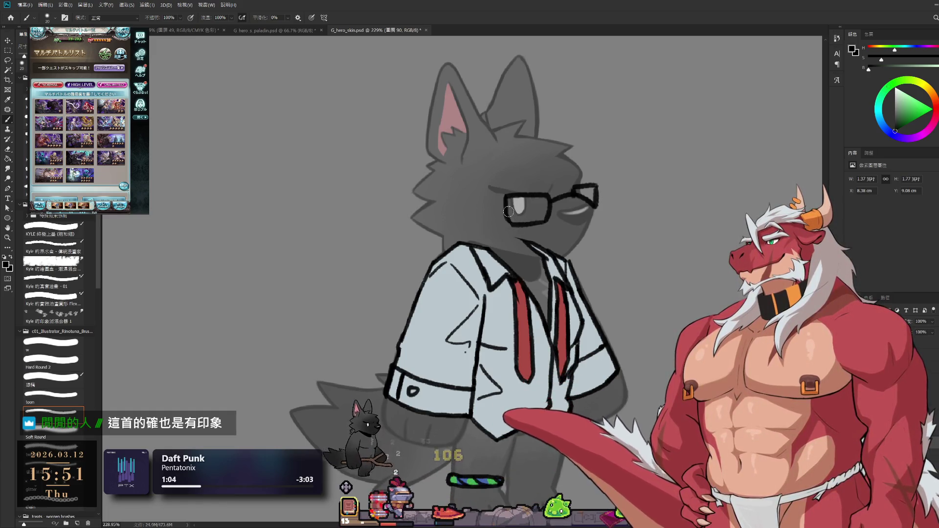
key(e)
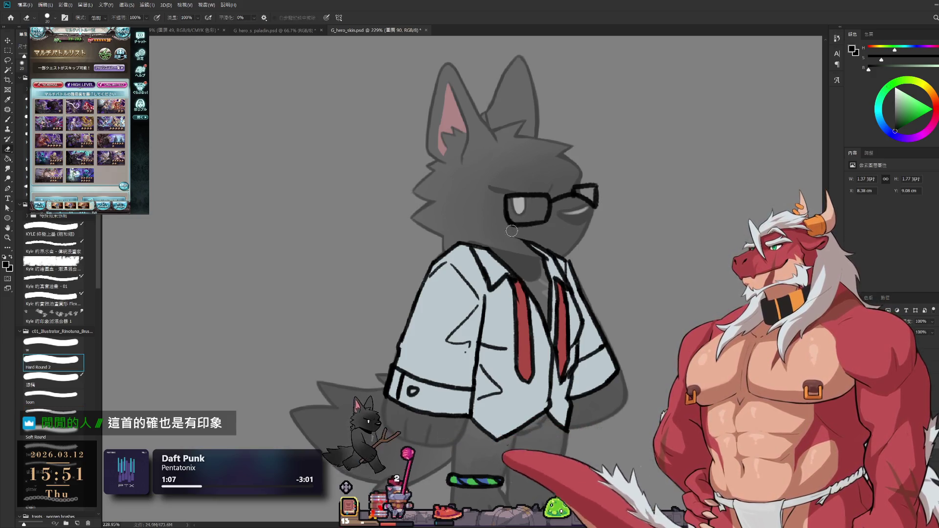
key(b)
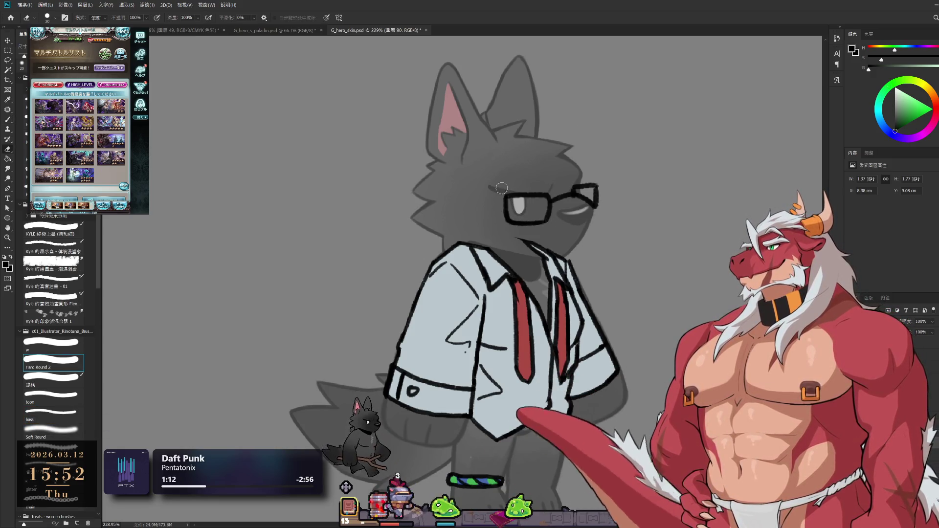
key(e)
drag(506, 193, 535, 224)
key(b)
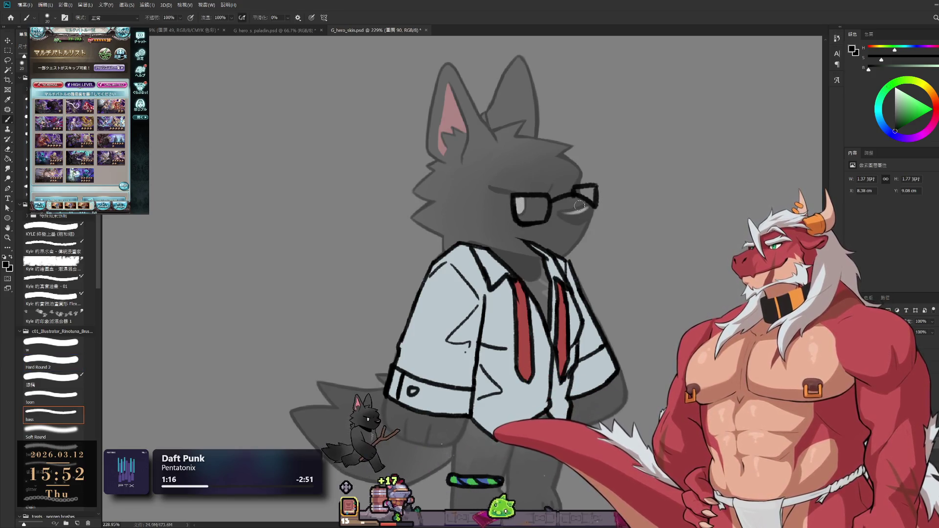
- Trim the right tip of the glasses frame, then add a new empty layer for the lenses
key(e)
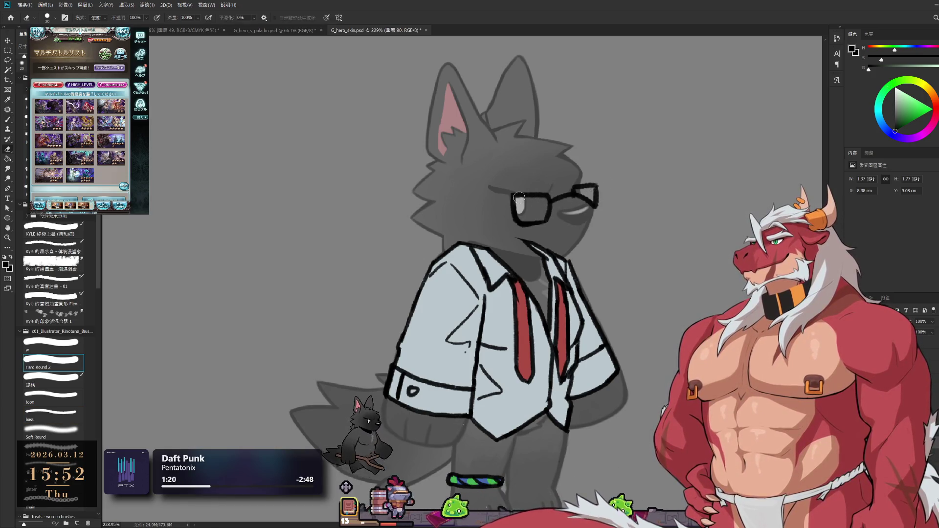
key(b)
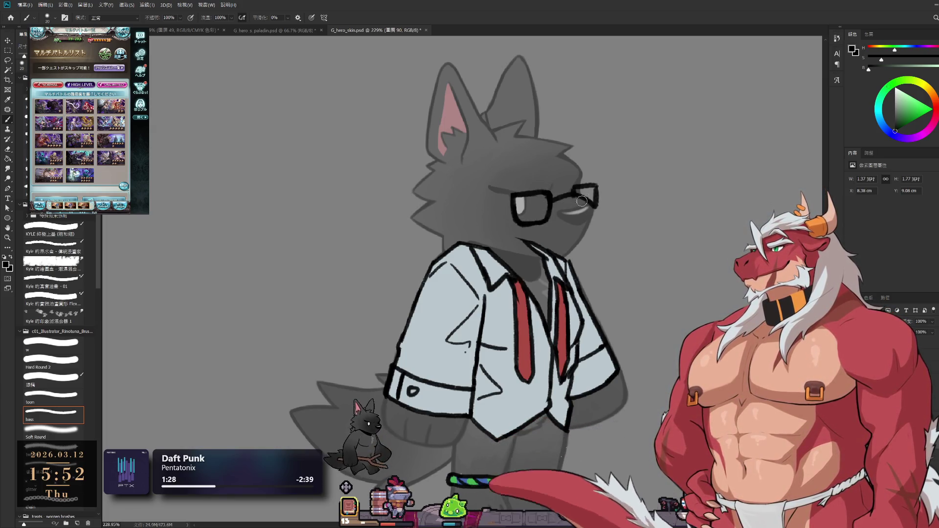
key(e)
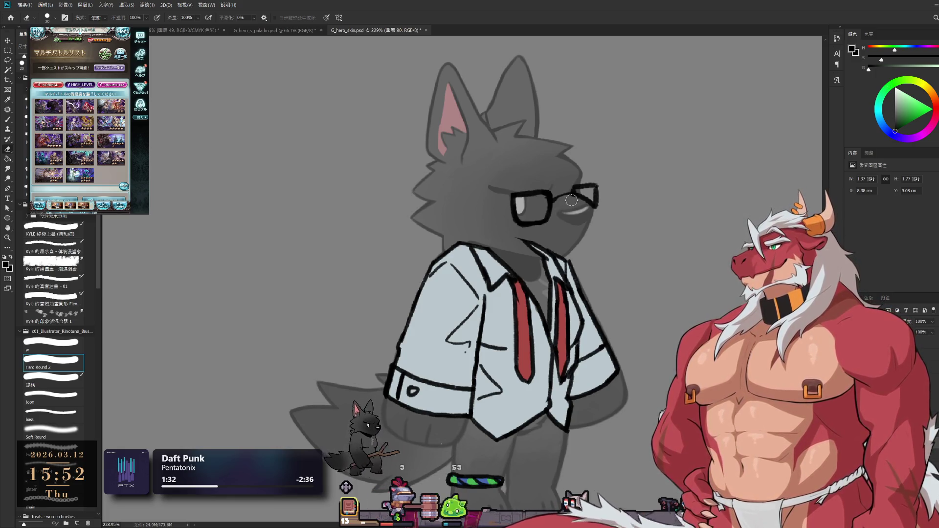
key(b)
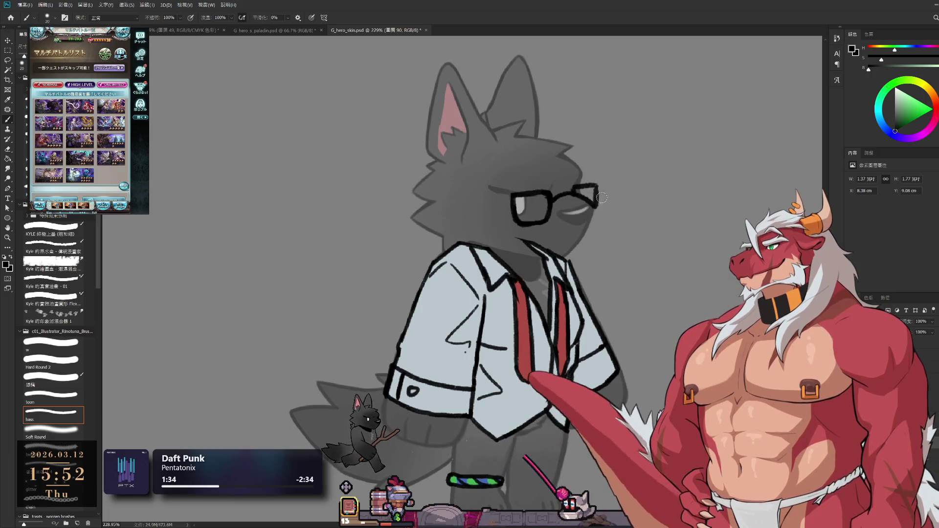
key(e)
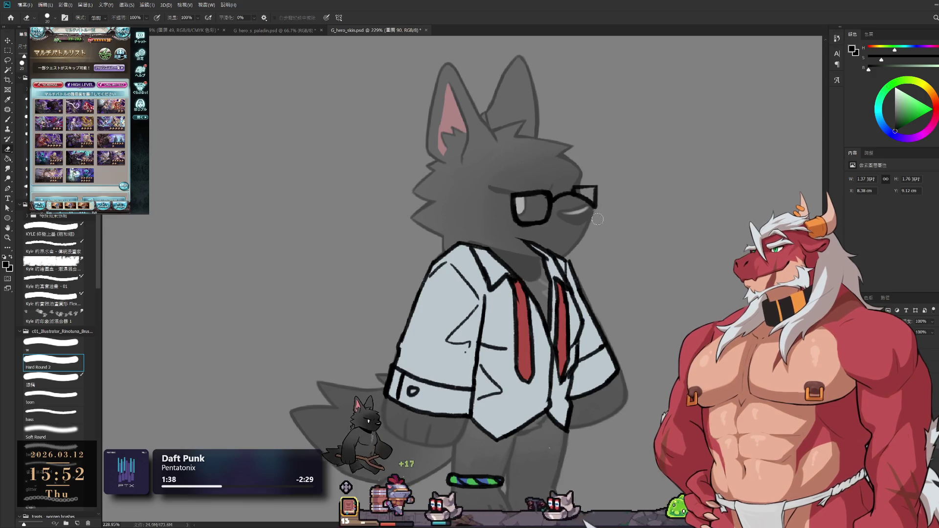
drag(597, 219, 598, 190)
key(b)
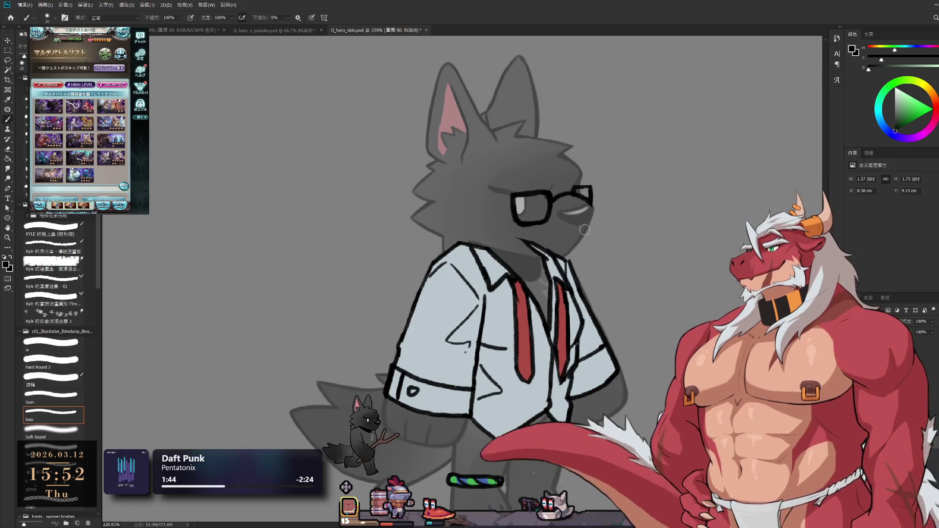
alt+click(498, 331)
key(ctrl+shift+alt+n)
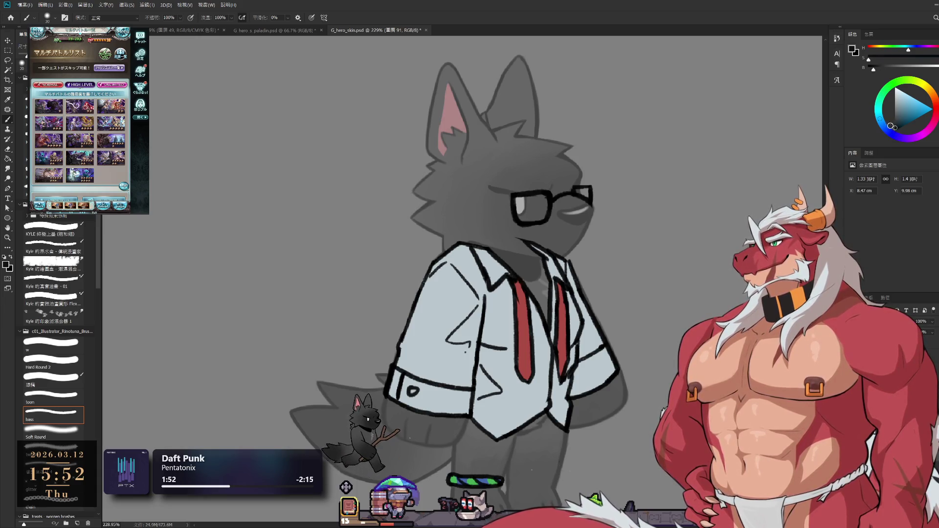
- Fill the glasses lenses solid black, making them sunglasses, and return to the layer below
mouse_move(523, 212)
mouse_down()
mouse_move(587, 196)
mouse_move(585, 215)
mouse_up()
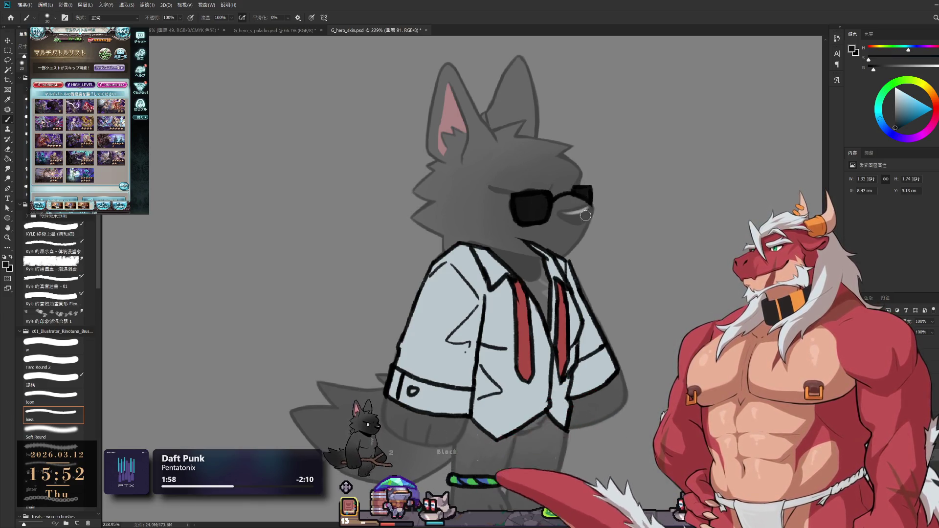
key(e)
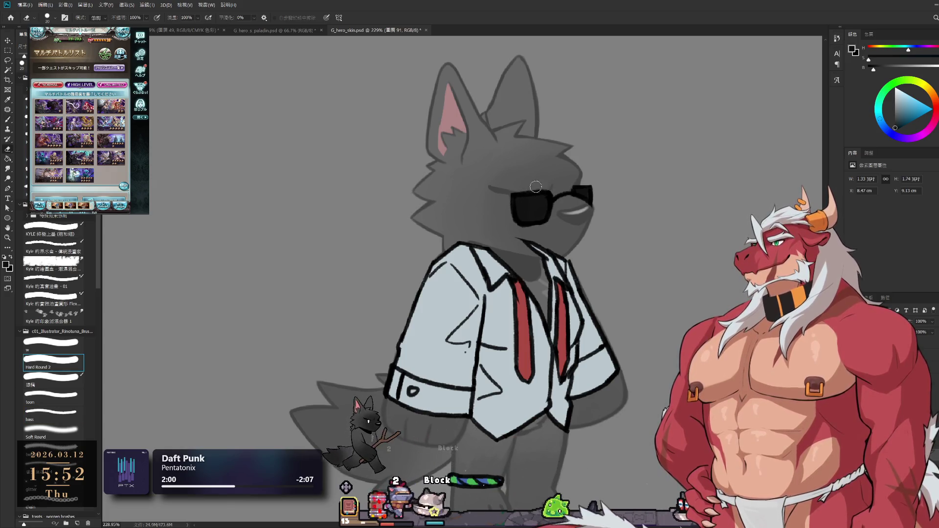
key(b)
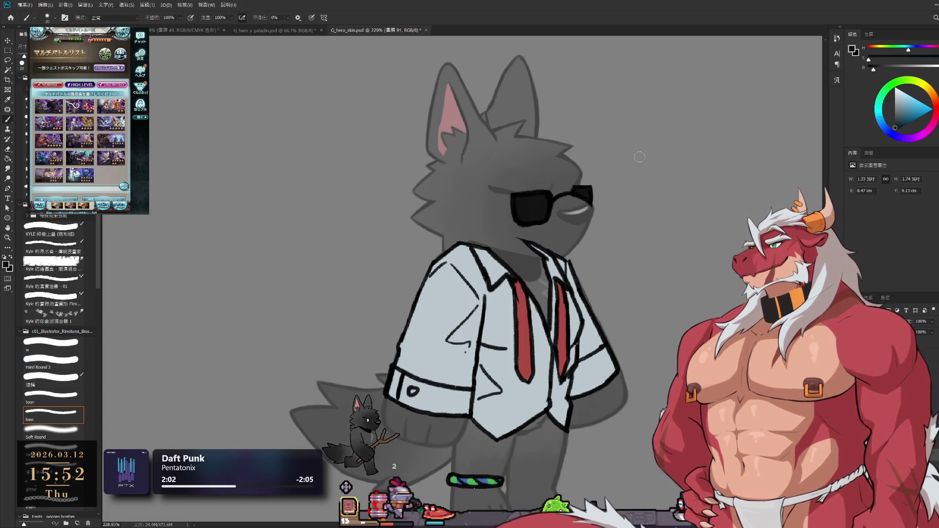
scroll(640, 96, down, 2)
scroll(624, 147, down, 2)
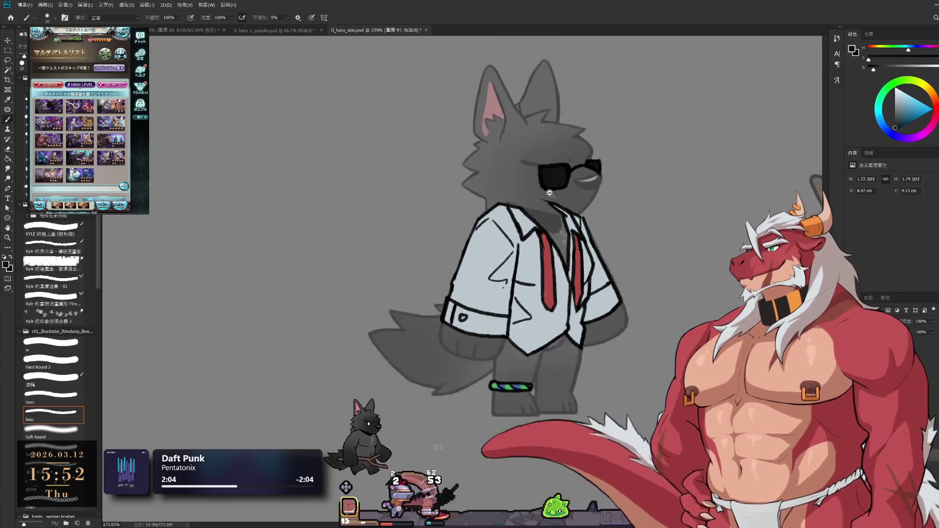
scroll(610, 216, down, 3)
scroll(621, 228, up, 2)
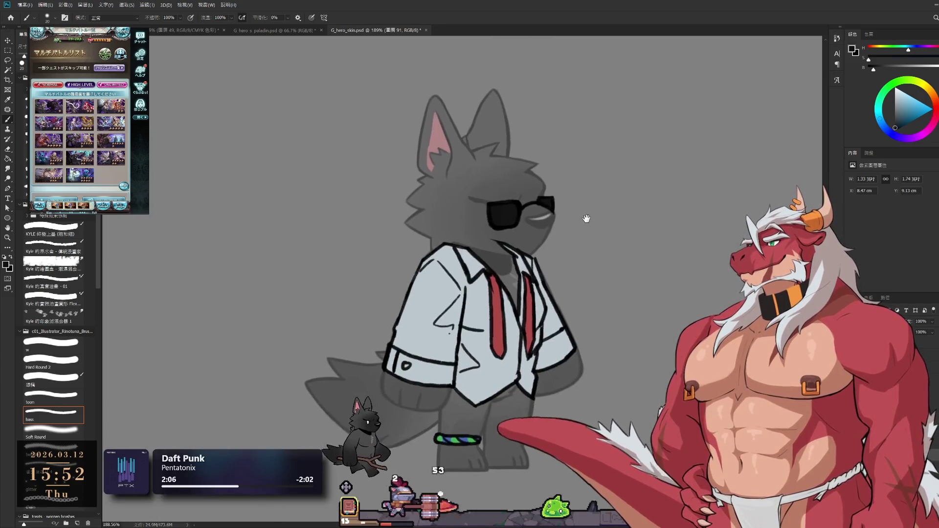
scroll(565, 206, up, 1)
scroll(540, 195, right, 2)
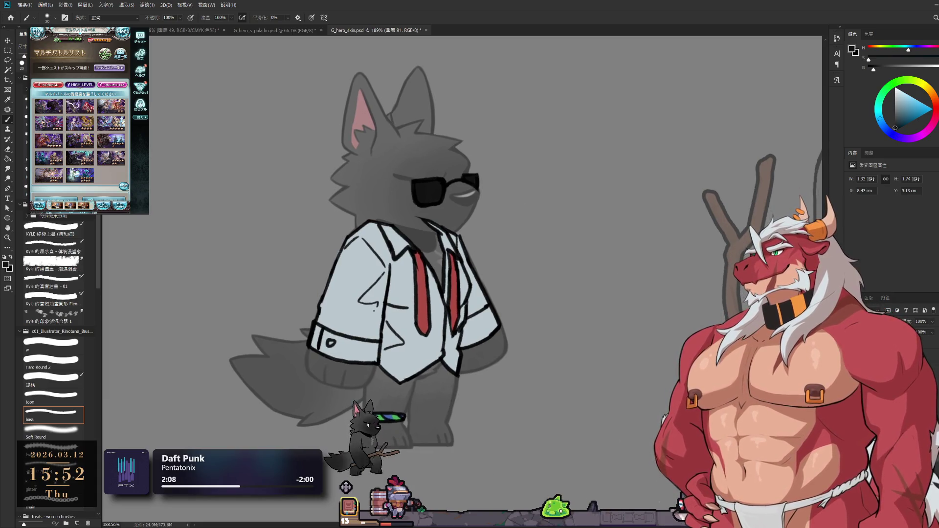
key(ctrl+z)
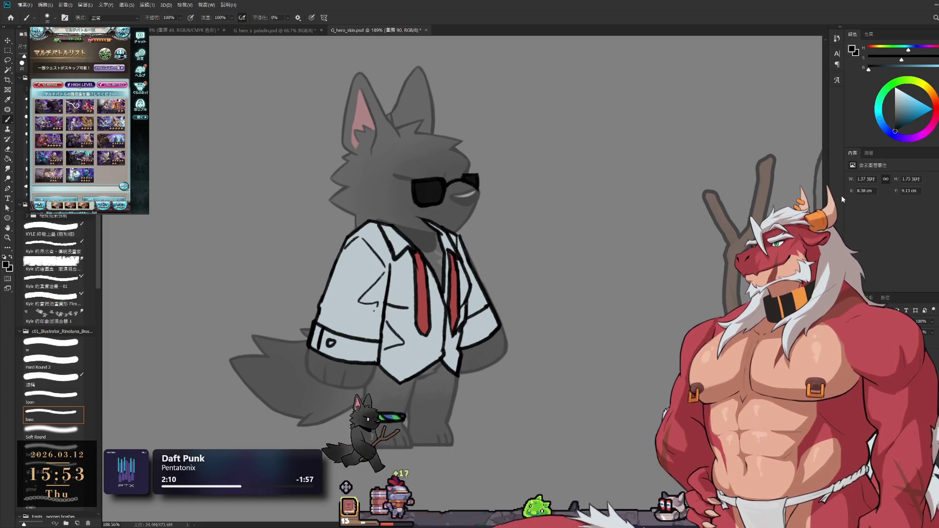